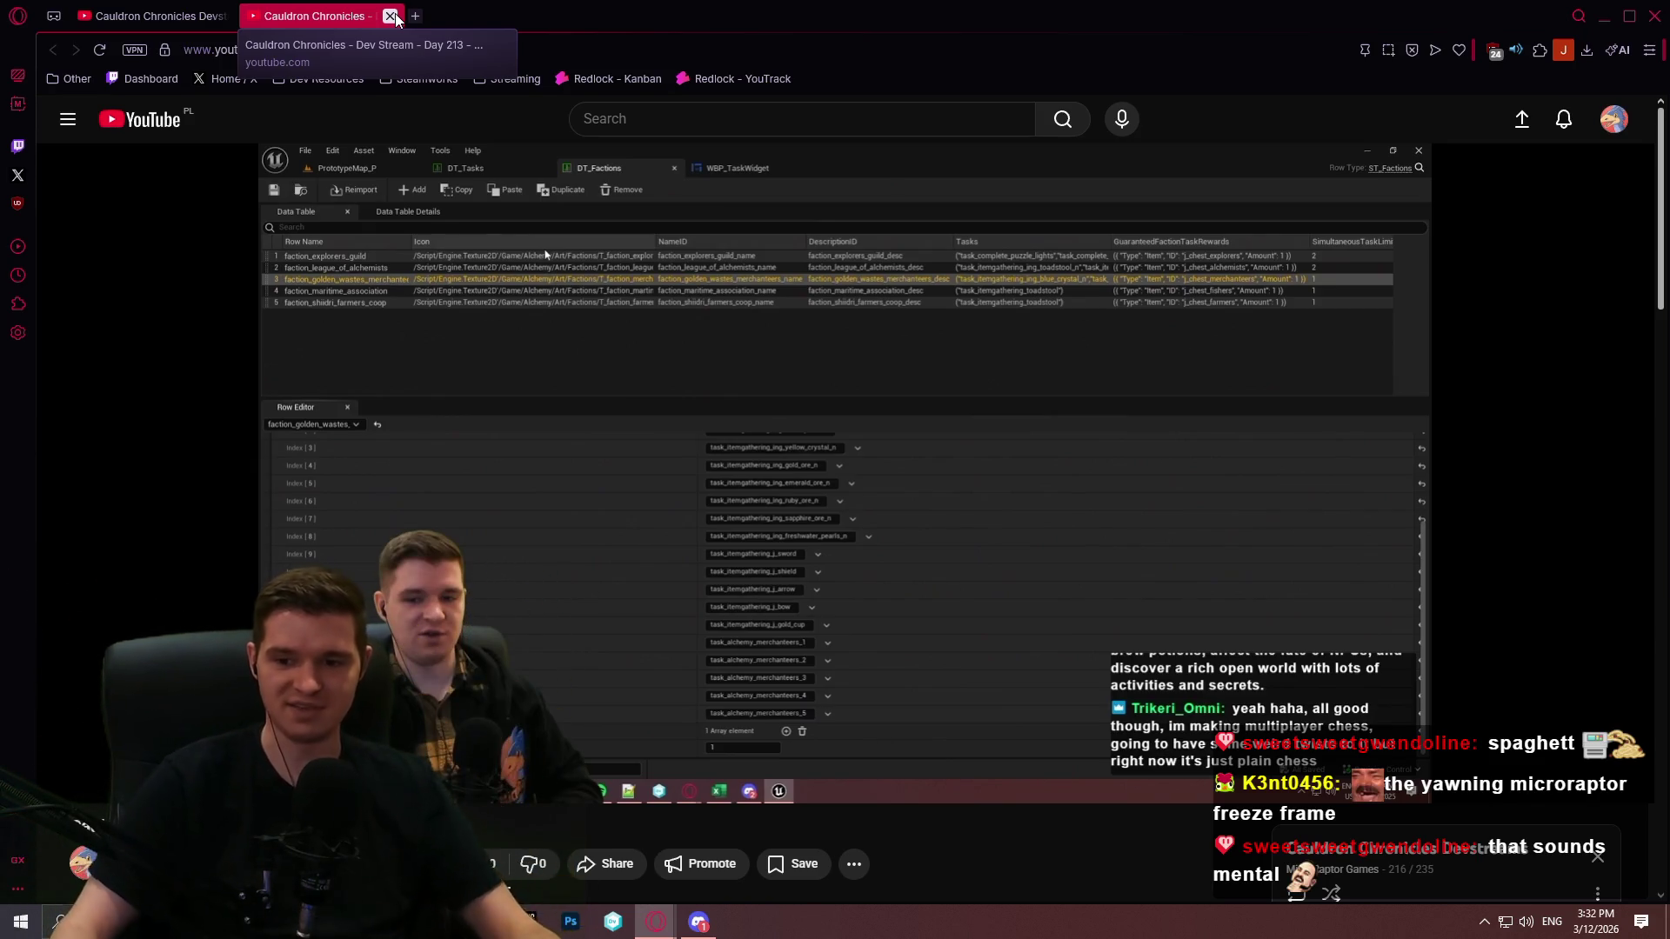
# Step: Close the Day 213 video tab and scroll the Cauldron Chronicles Devstreams playlist
pyautogui.click(389, 16)
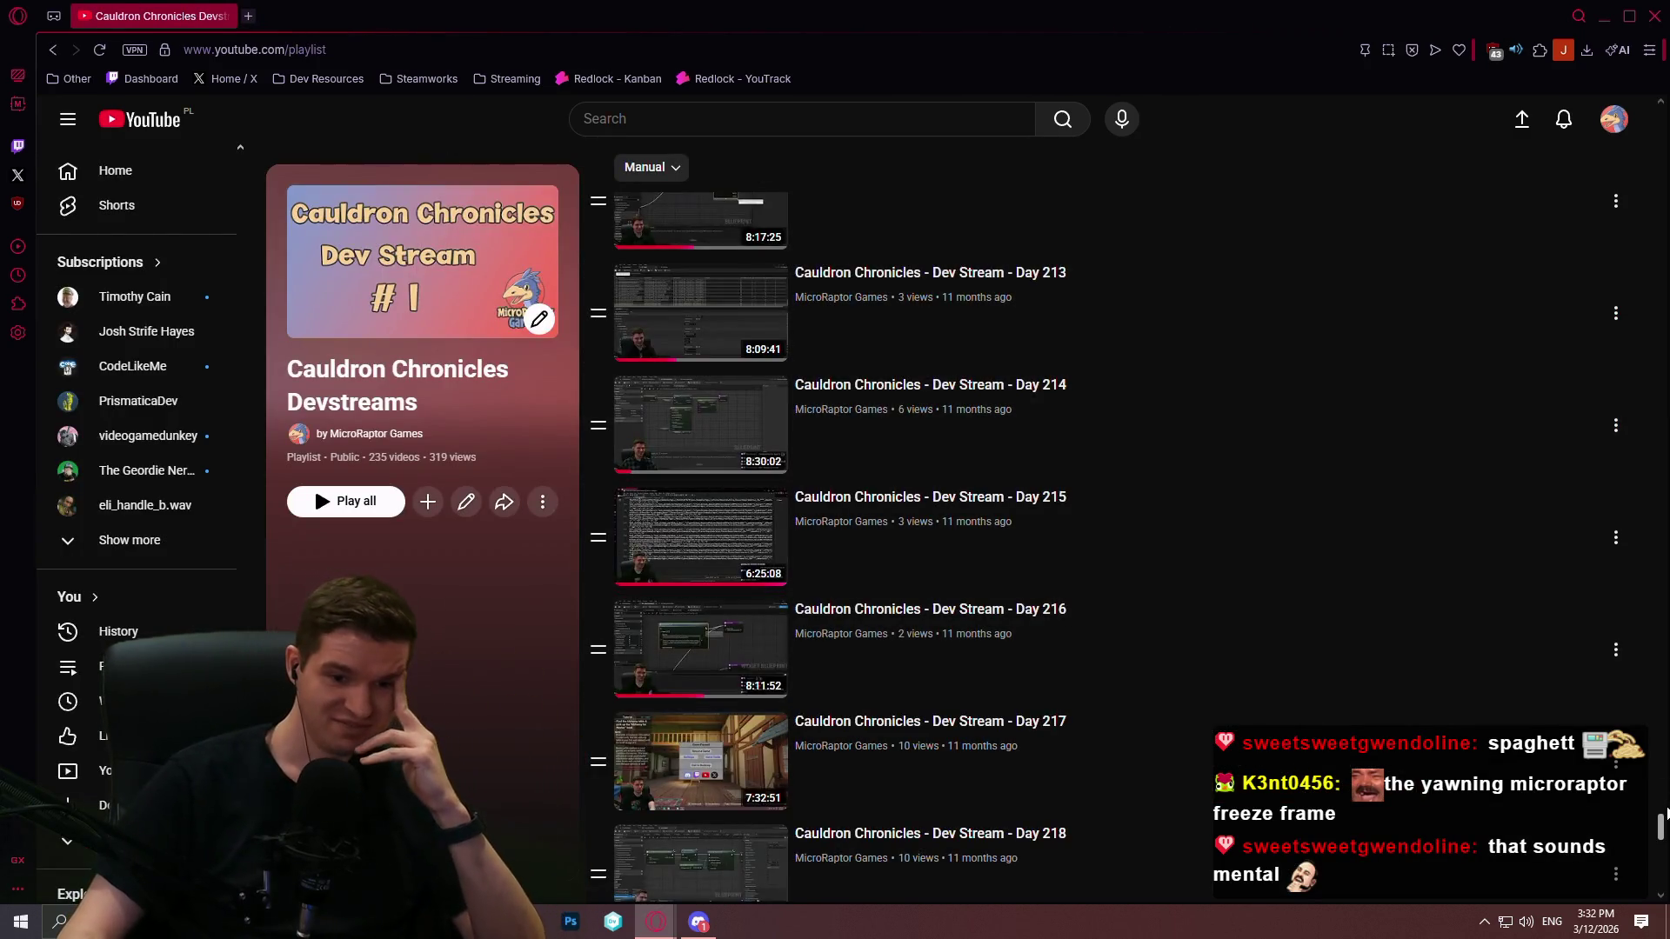
pyautogui.moveTo(1661, 832); pyautogui.dragTo(1663, 574)
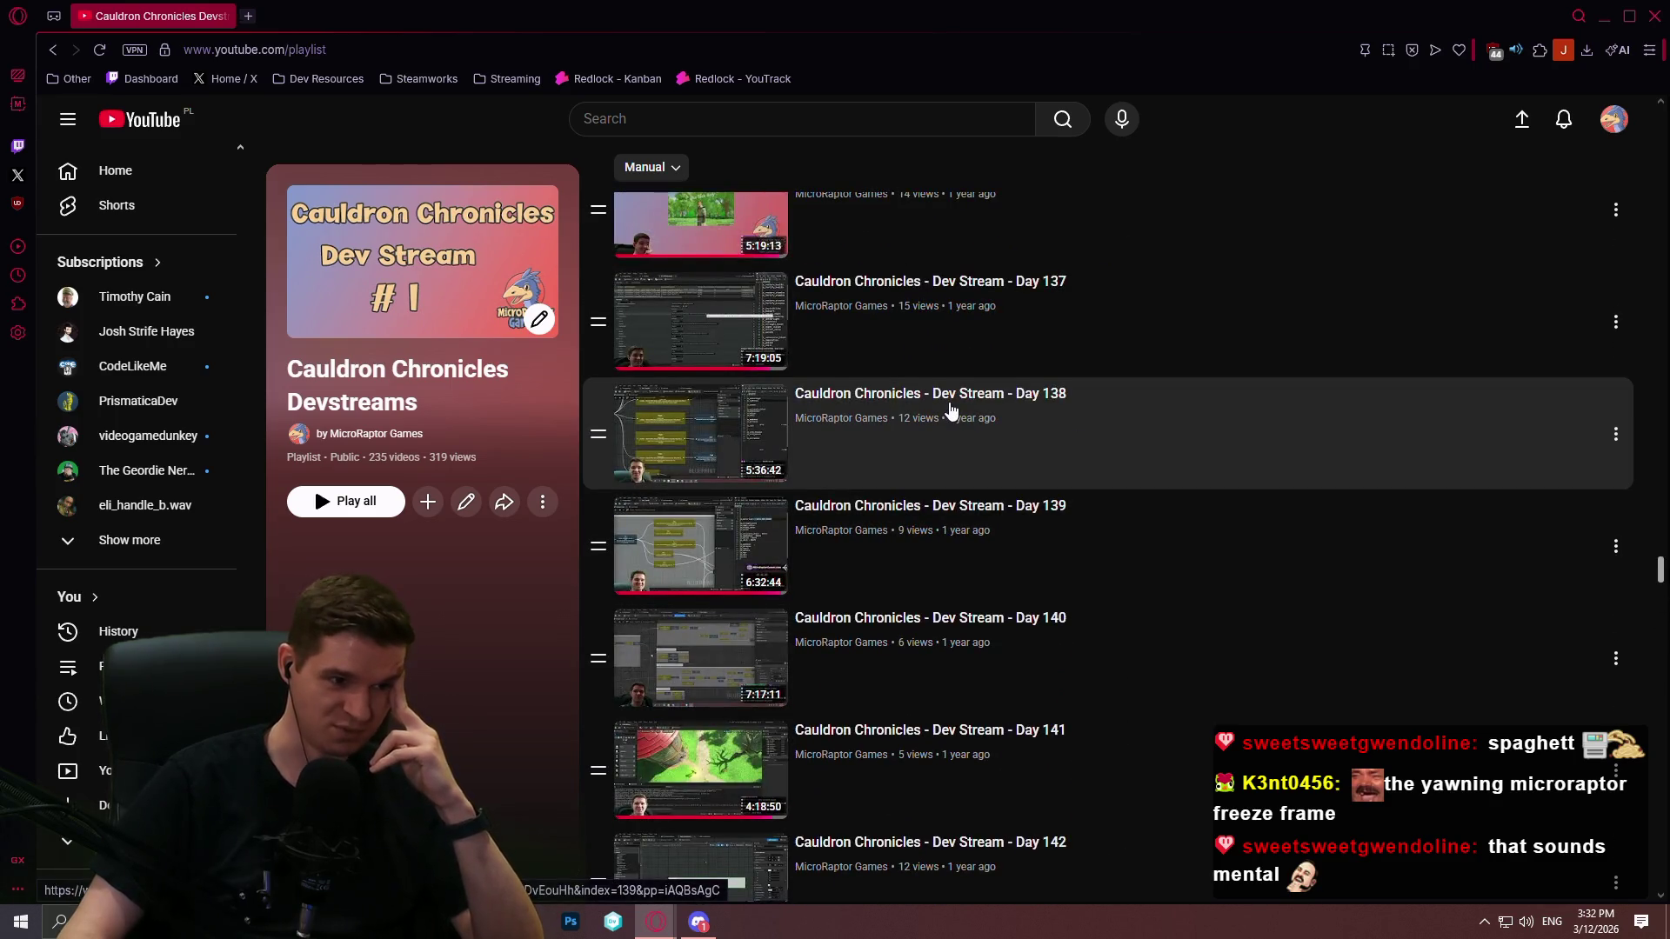
# Step: Open the Day 138 and Day 139 streams in new tabs and switch to Day 139
pyautogui.middleClick(952, 409)
pyautogui.middleClick(902, 509)
pyautogui.click(481, 17)
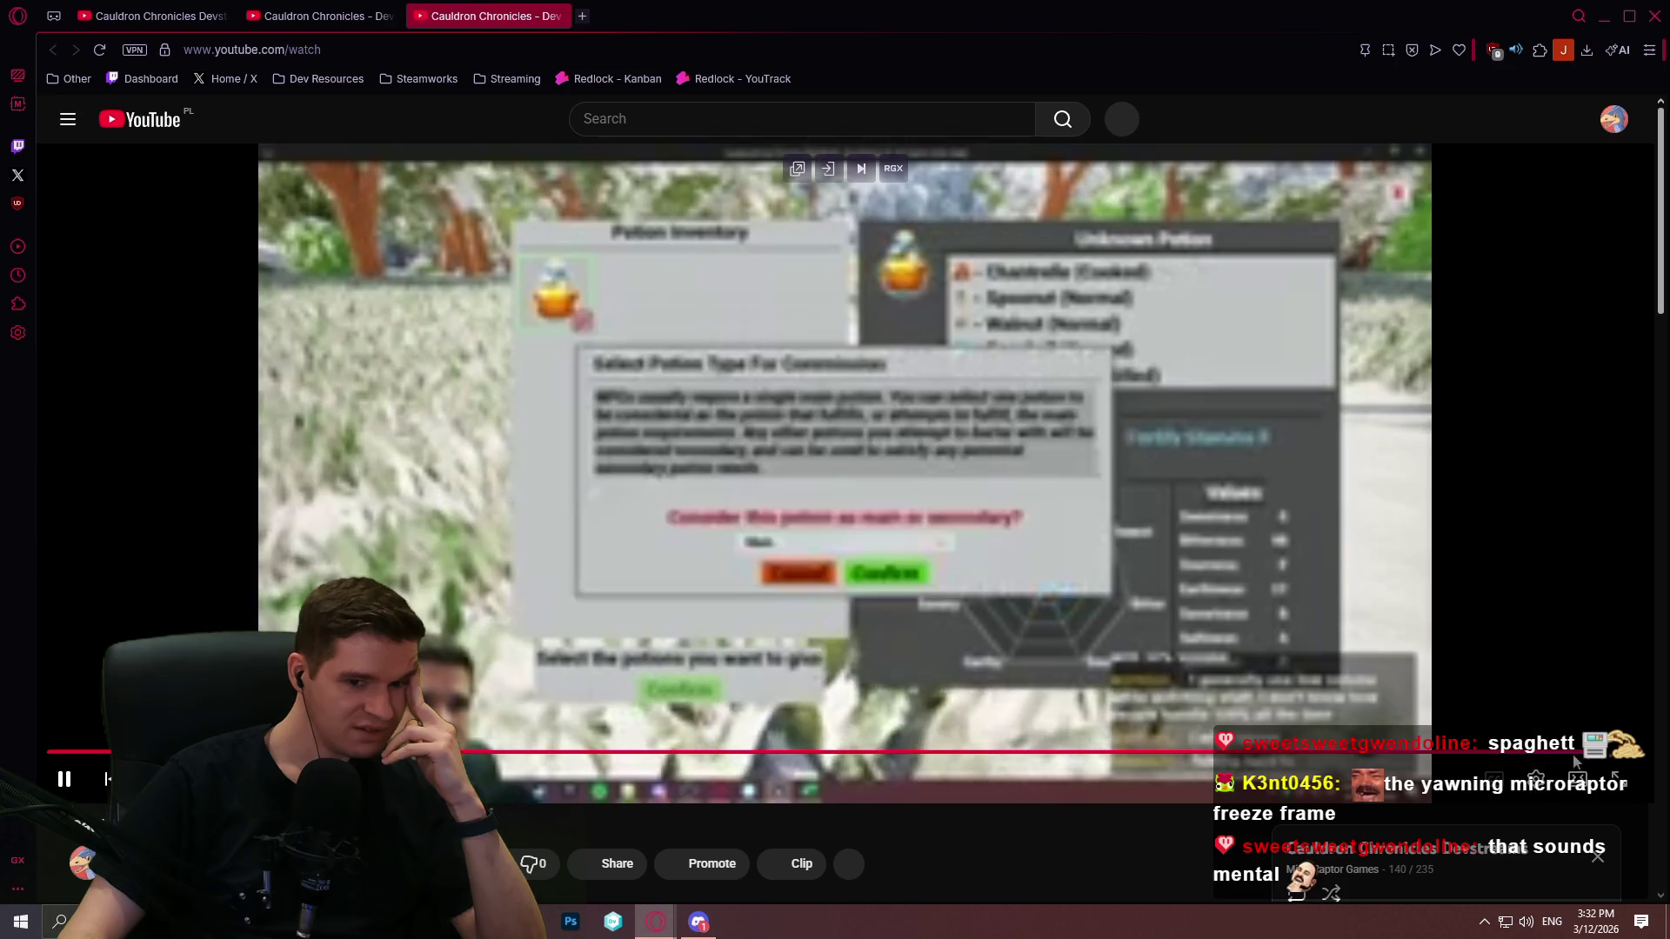
# Step: Set the Day 139 stream's playback quality to 1080p60
pyautogui.click(1534, 780)
pyautogui.click(1513, 822)
pyautogui.click(1532, 557)
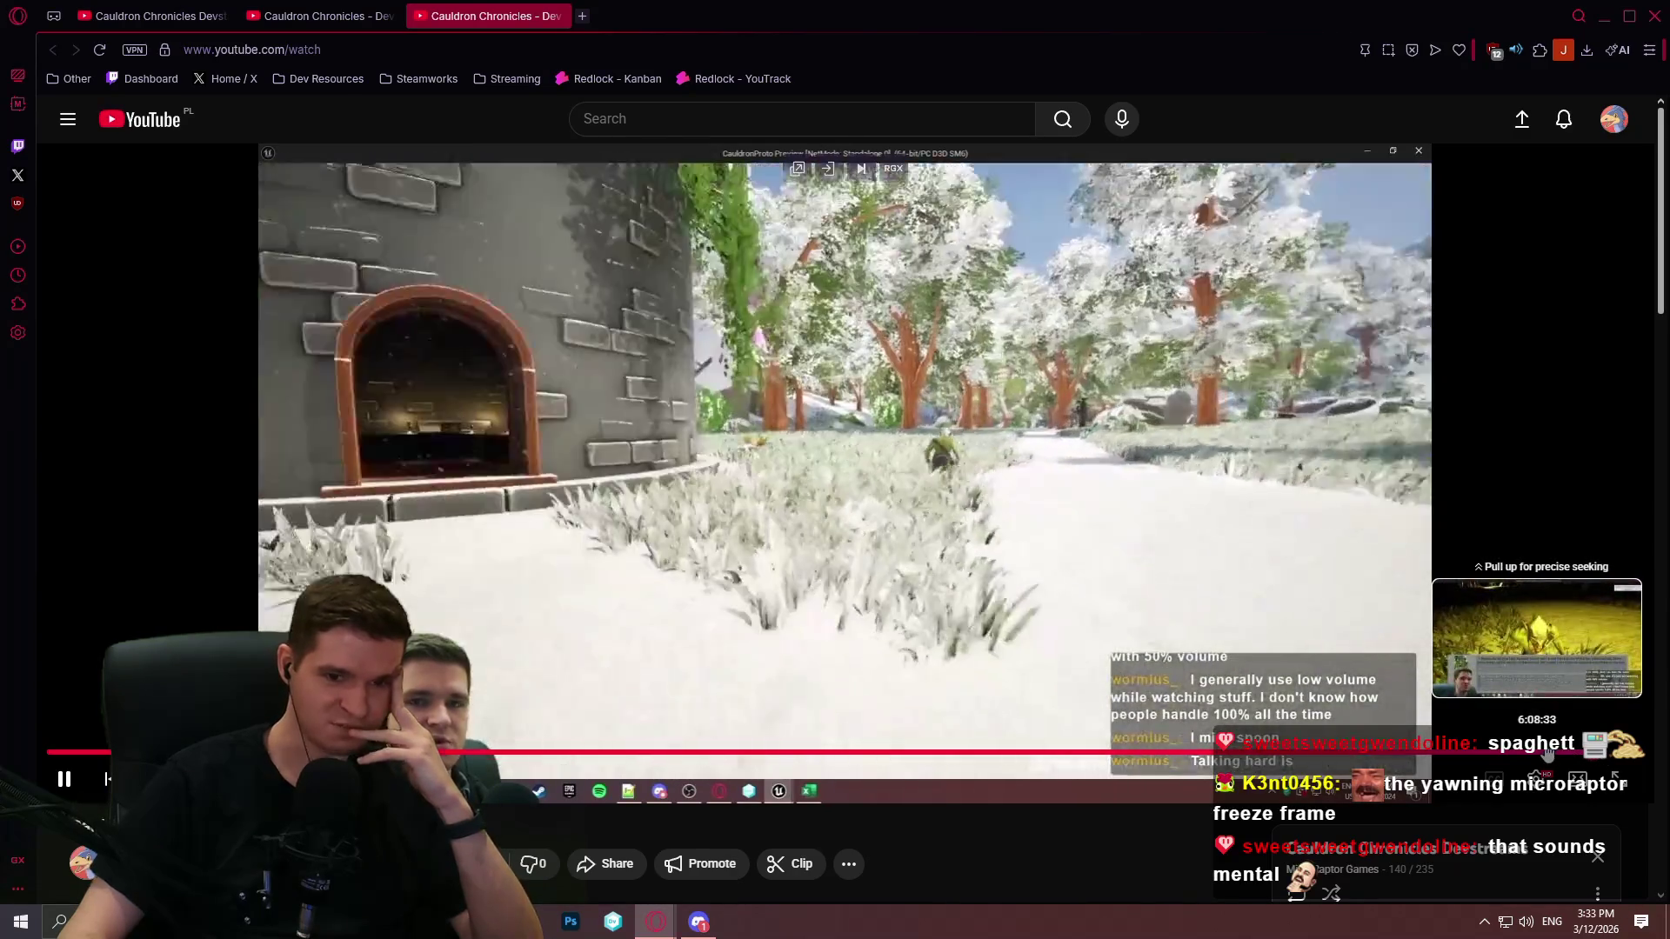
# Step: Seek through the stream, briefly in fullscreen, to about 3:18 on the potion-needs data table
pyautogui.click(1513, 753)
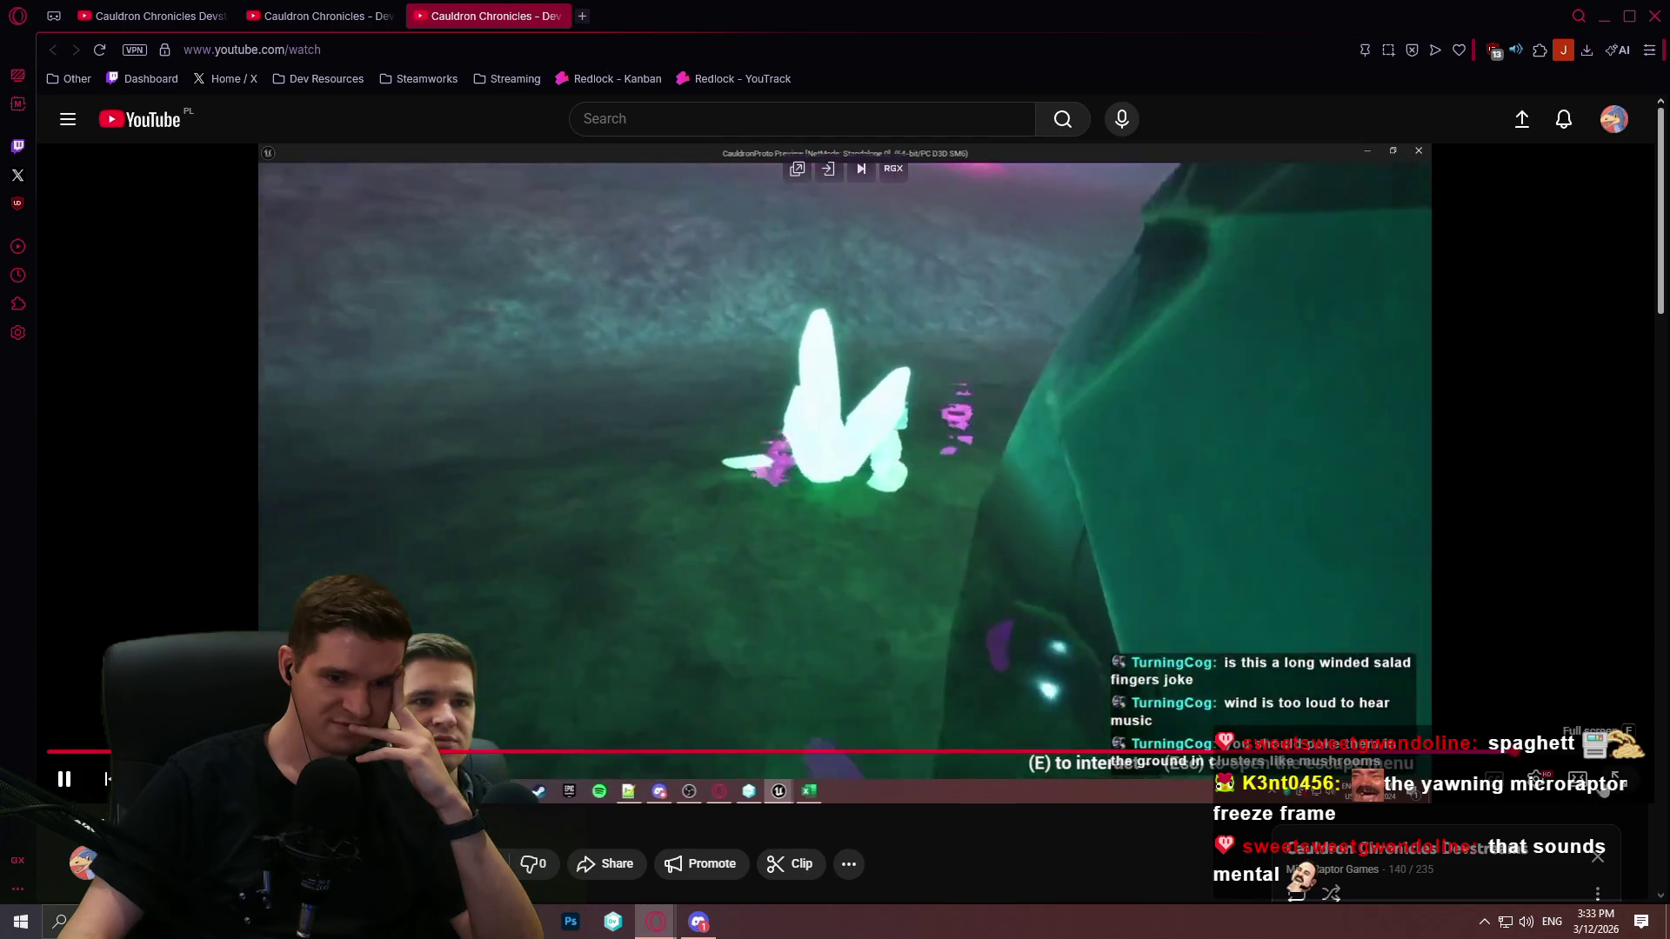
pyautogui.press('f')
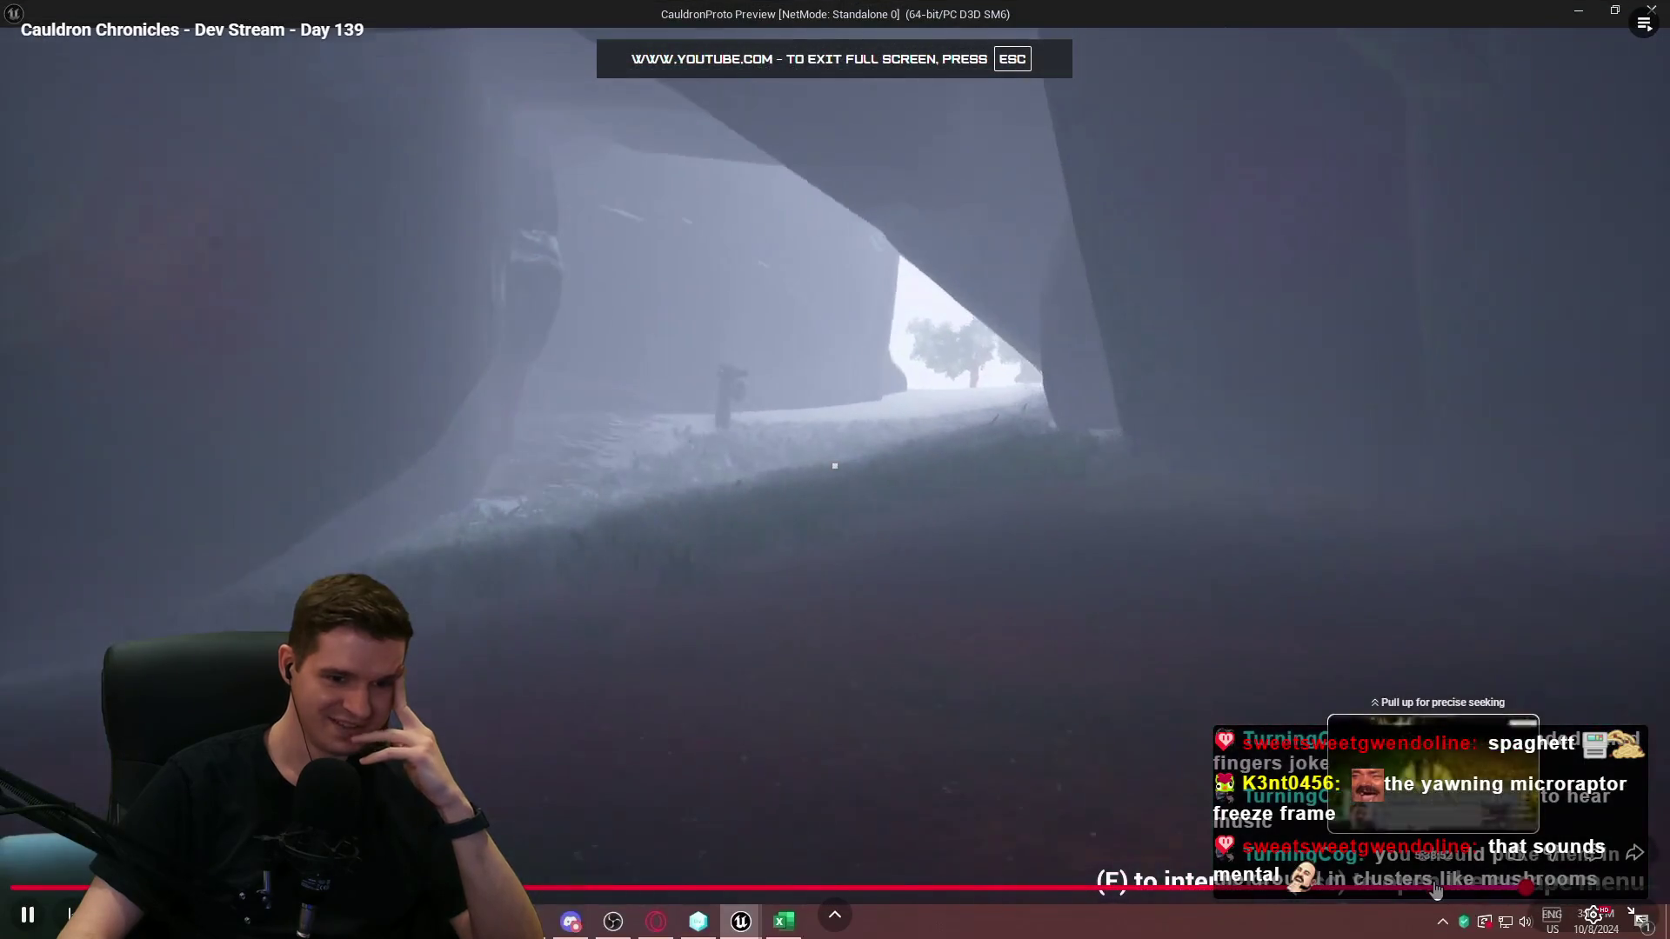
pyautogui.click(1433, 891)
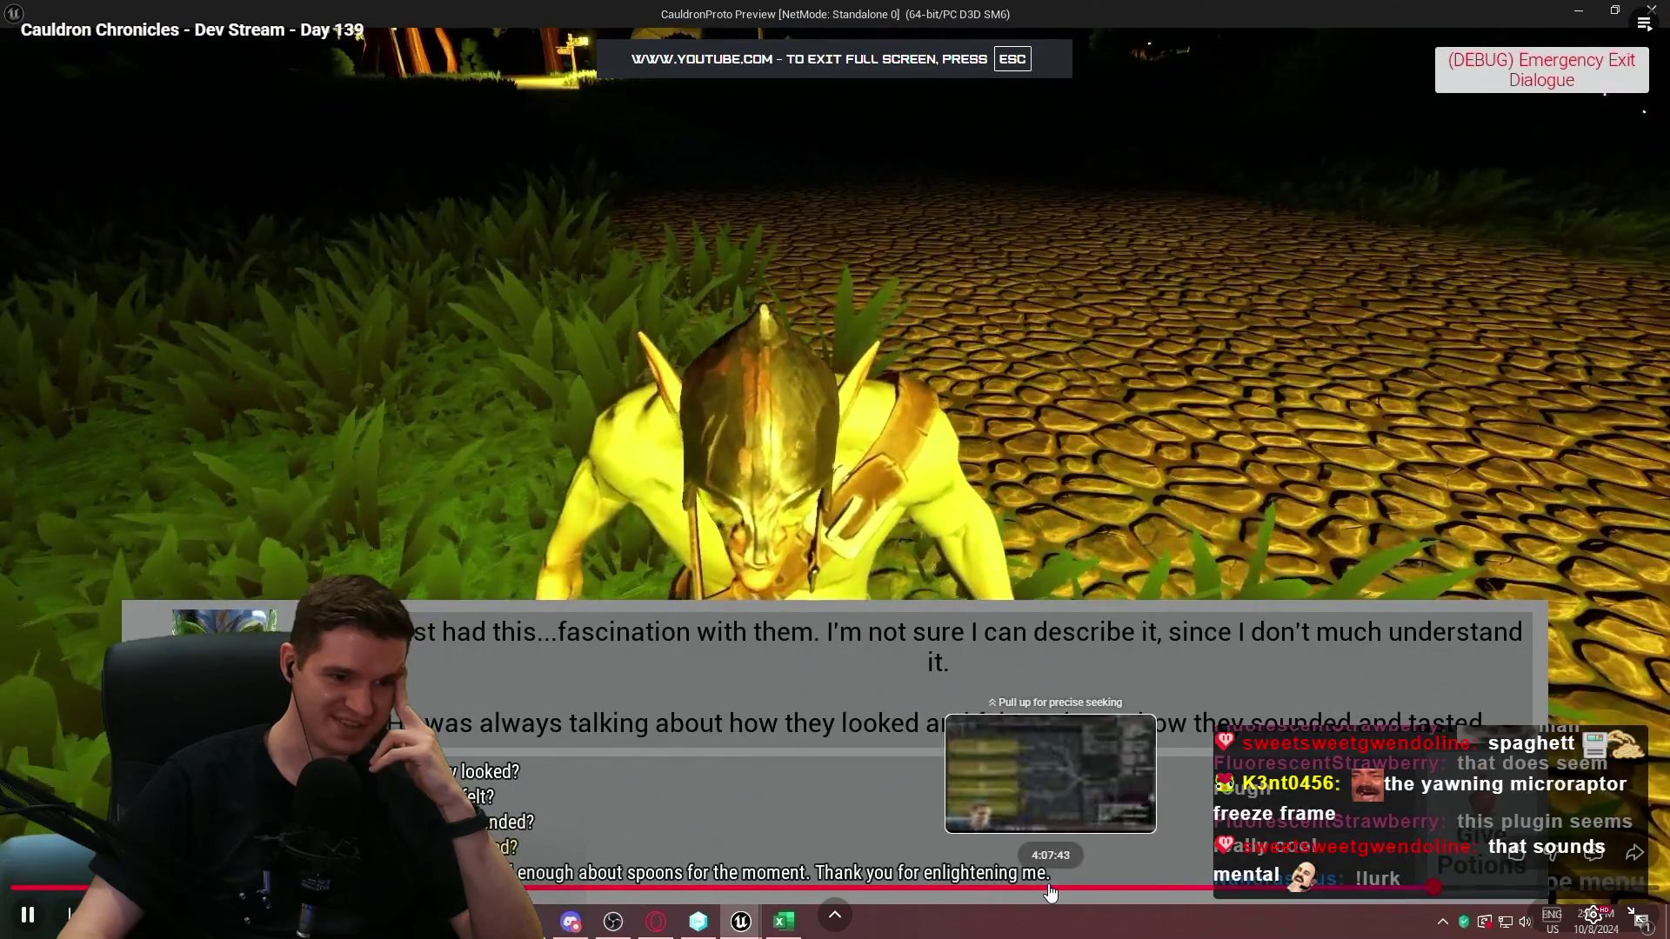
pyautogui.click(1048, 891)
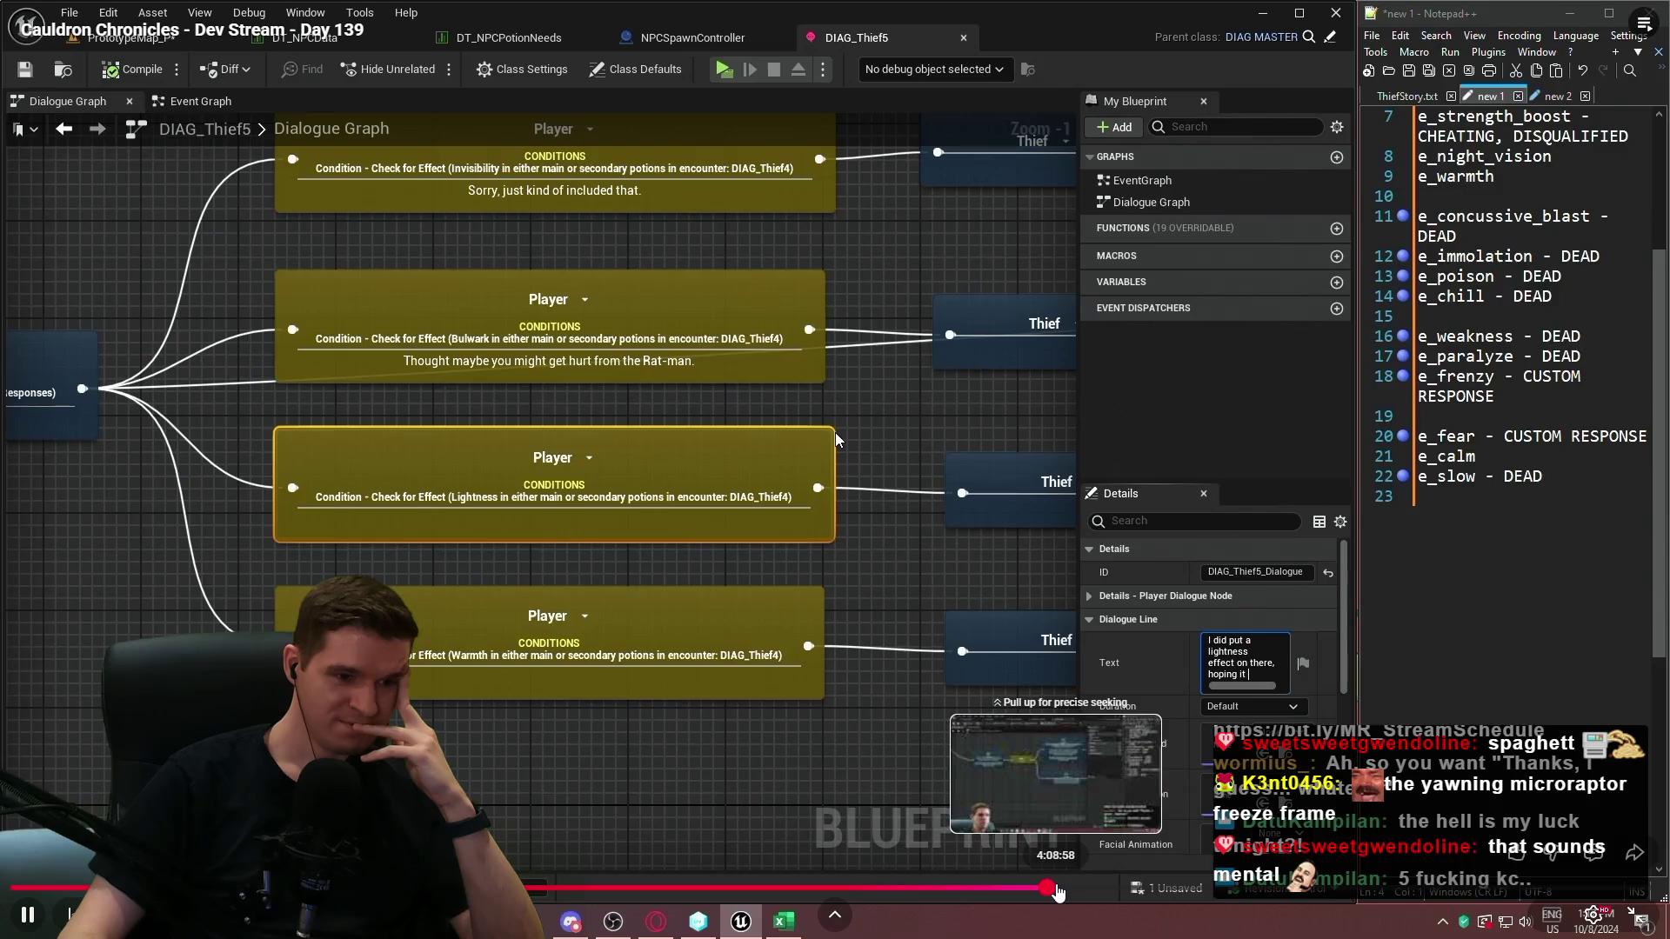
pyautogui.press('Escape')
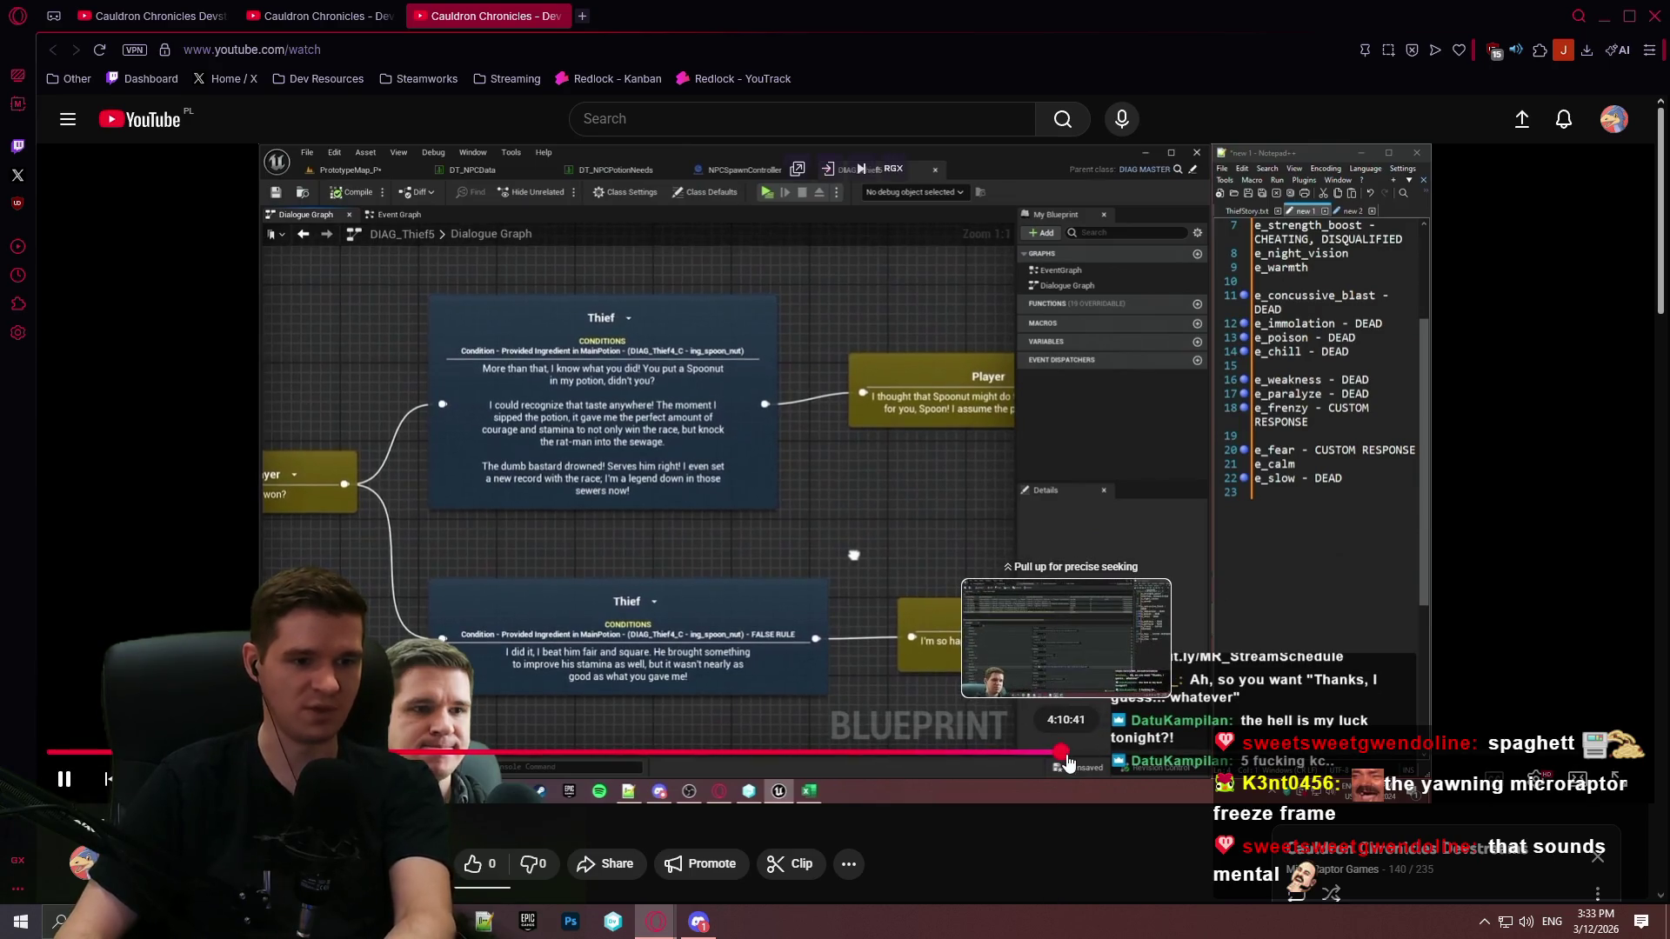
pyautogui.moveTo(1076, 762)
pyautogui.mouseDown()
pyautogui.moveTo(896, 759)
pyautogui.moveTo(999, 759)
pyautogui.mouseUp()
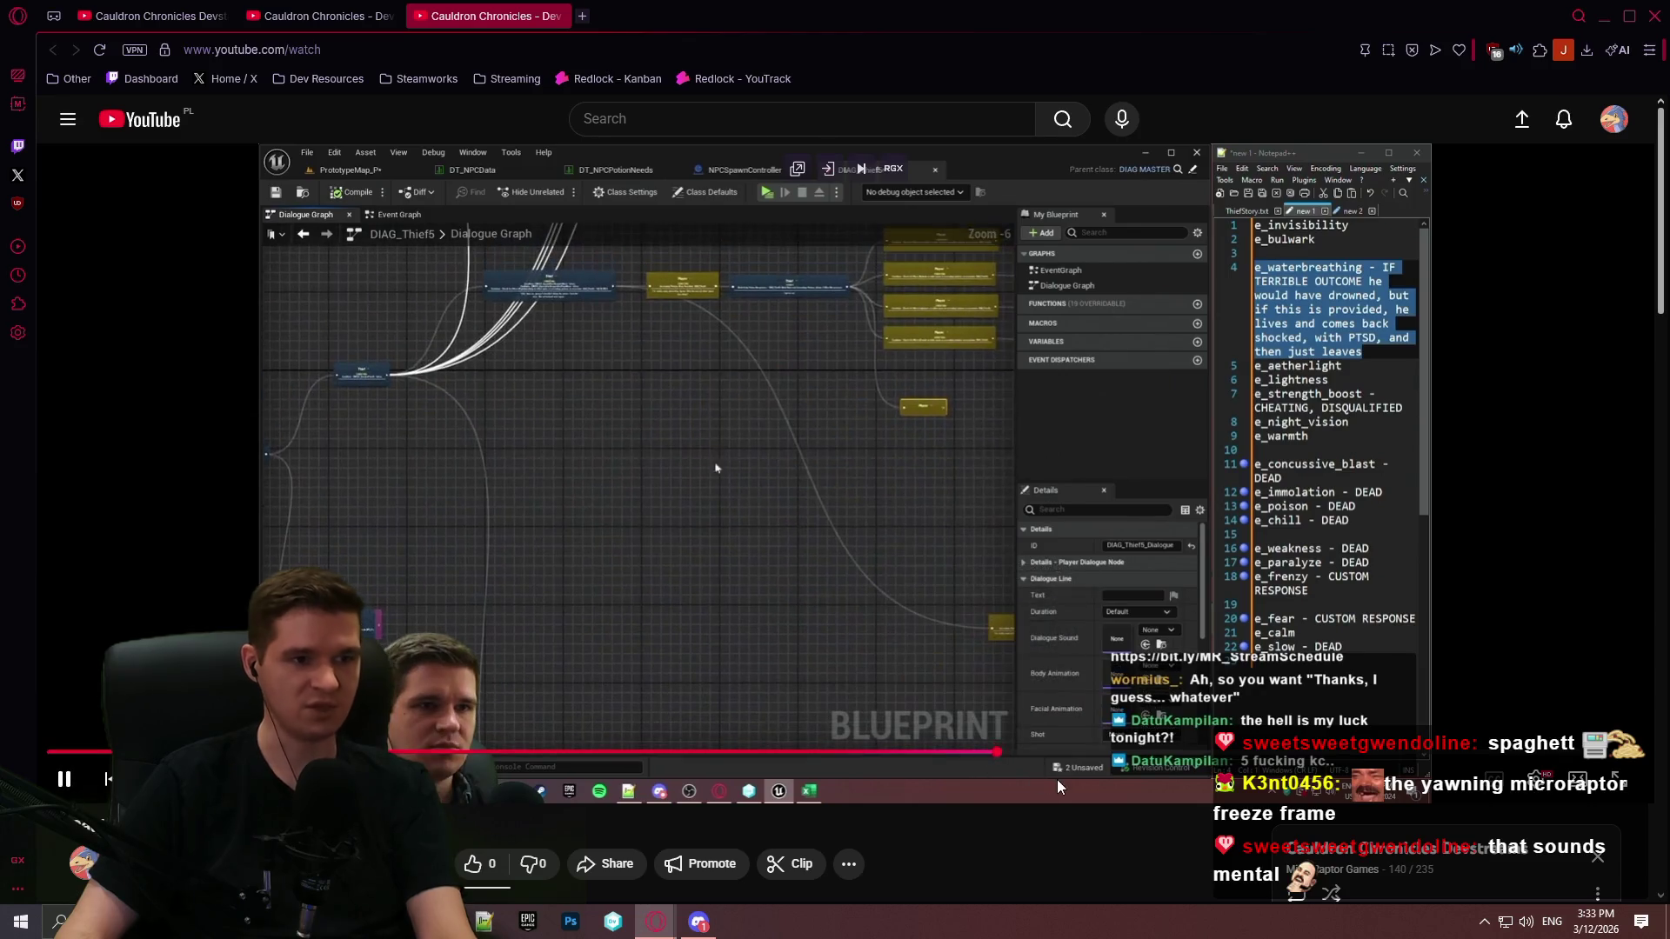
pyautogui.moveTo(708, 753); pyautogui.dragTo(695, 757)
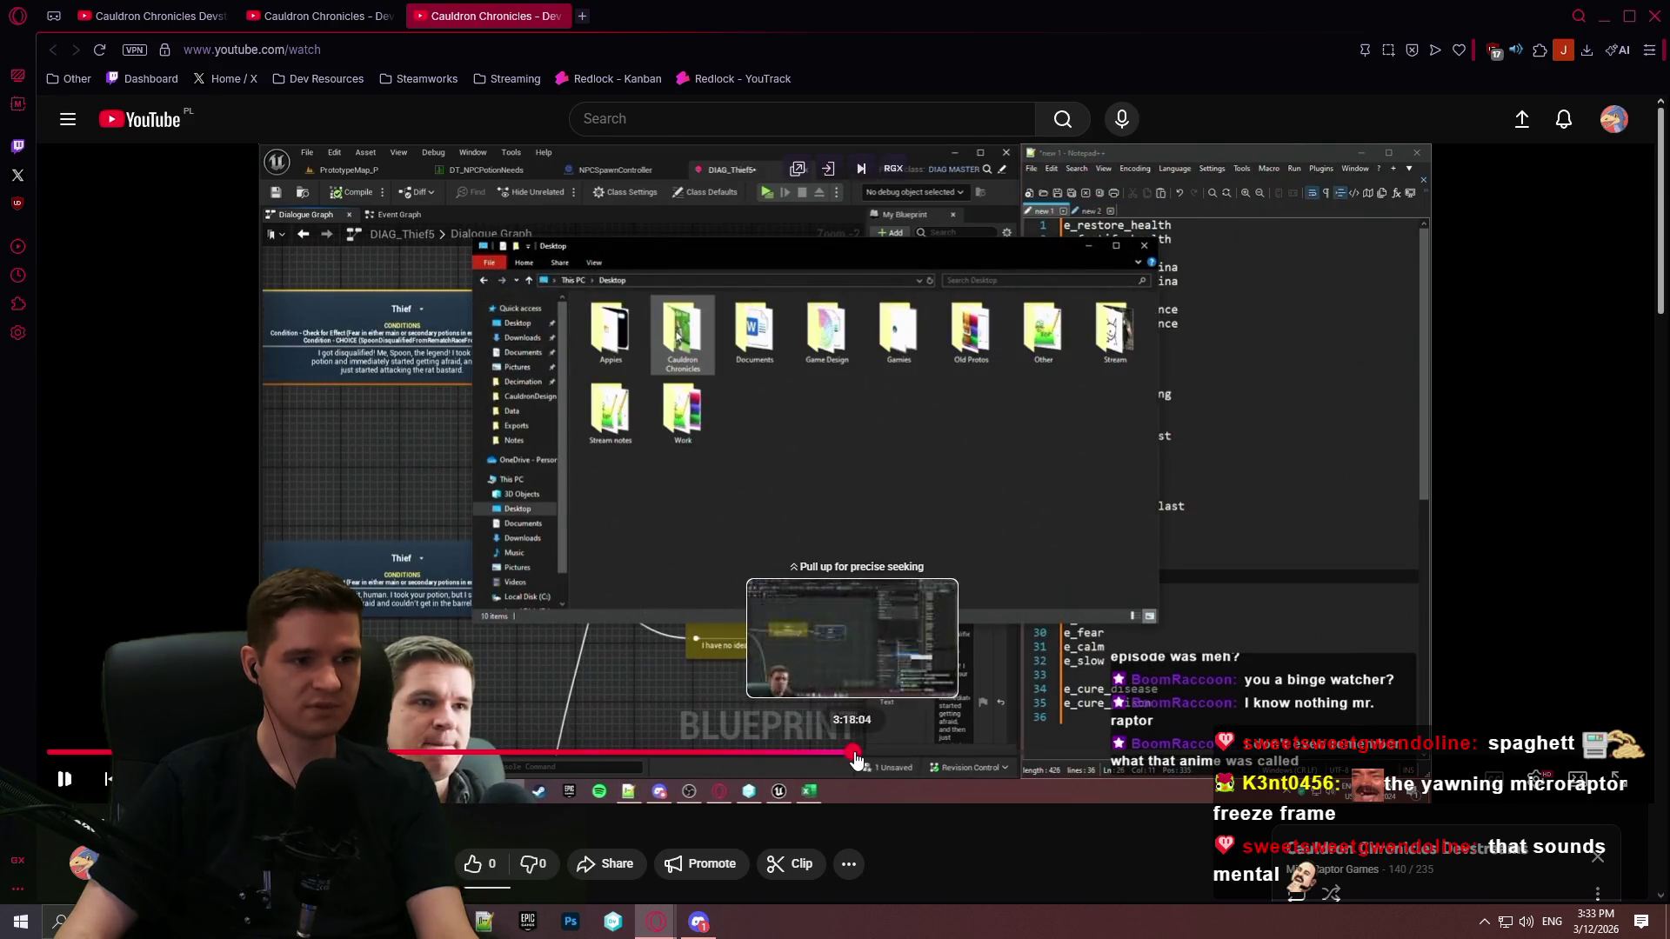
pyautogui.click(852, 753)
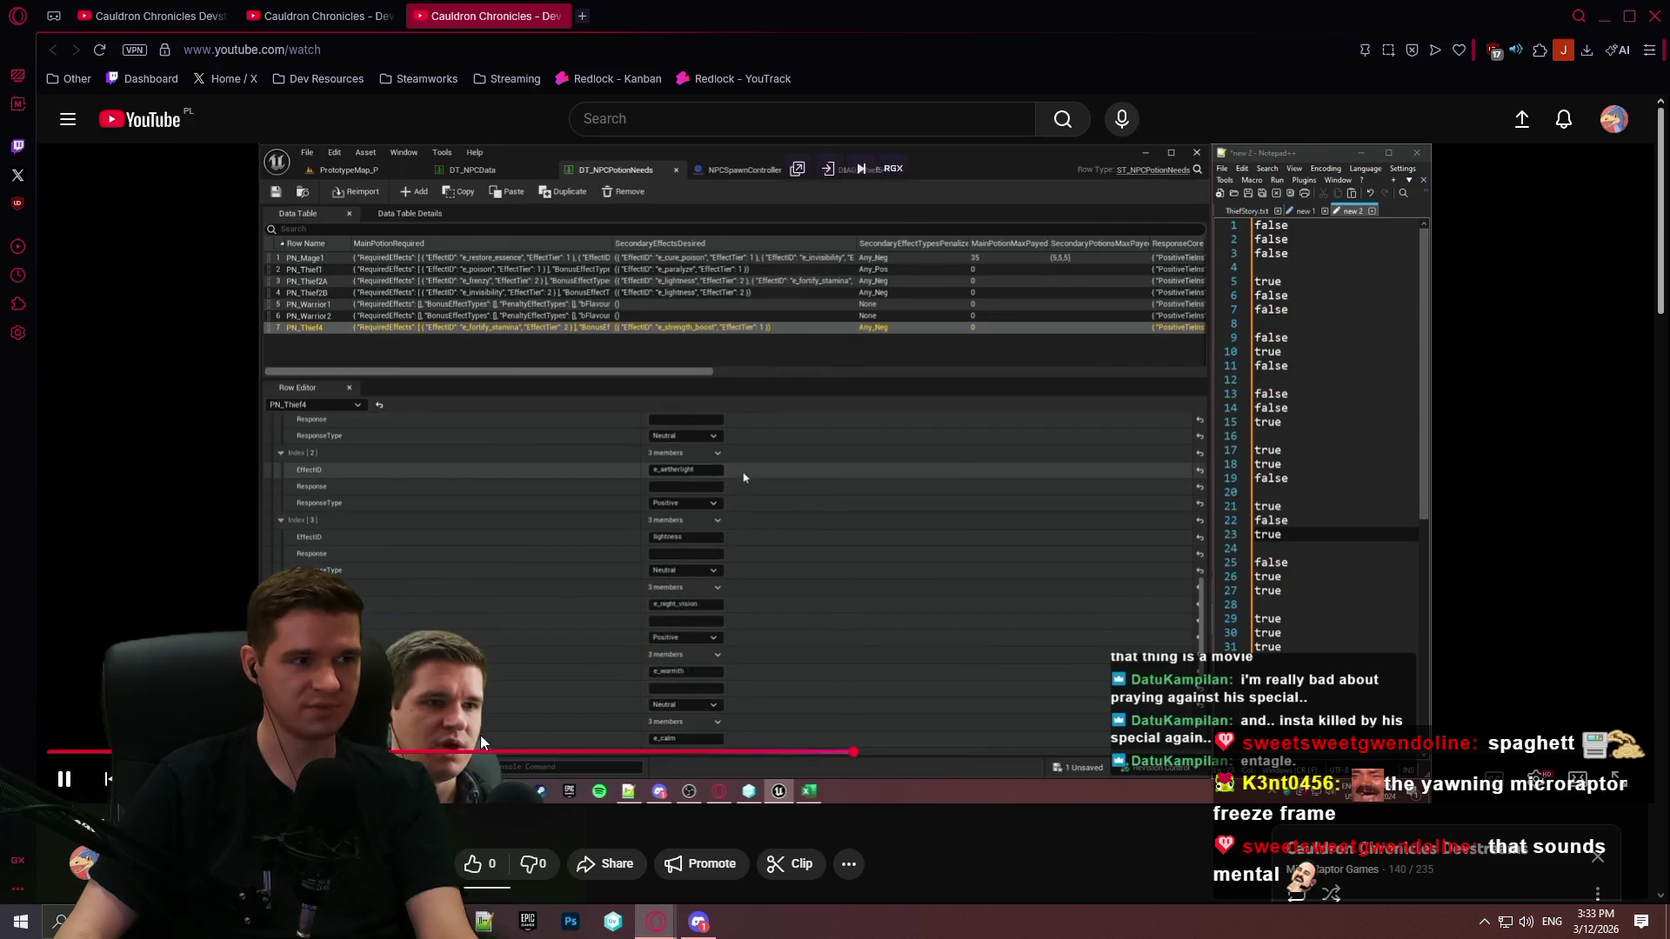
# Step: Seek along the progress bar to the DIAG_LORELOOP_THIEF graph, go fullscreen and pause there
pyautogui.moveTo(440, 755); pyautogui.dragTo(435, 755)
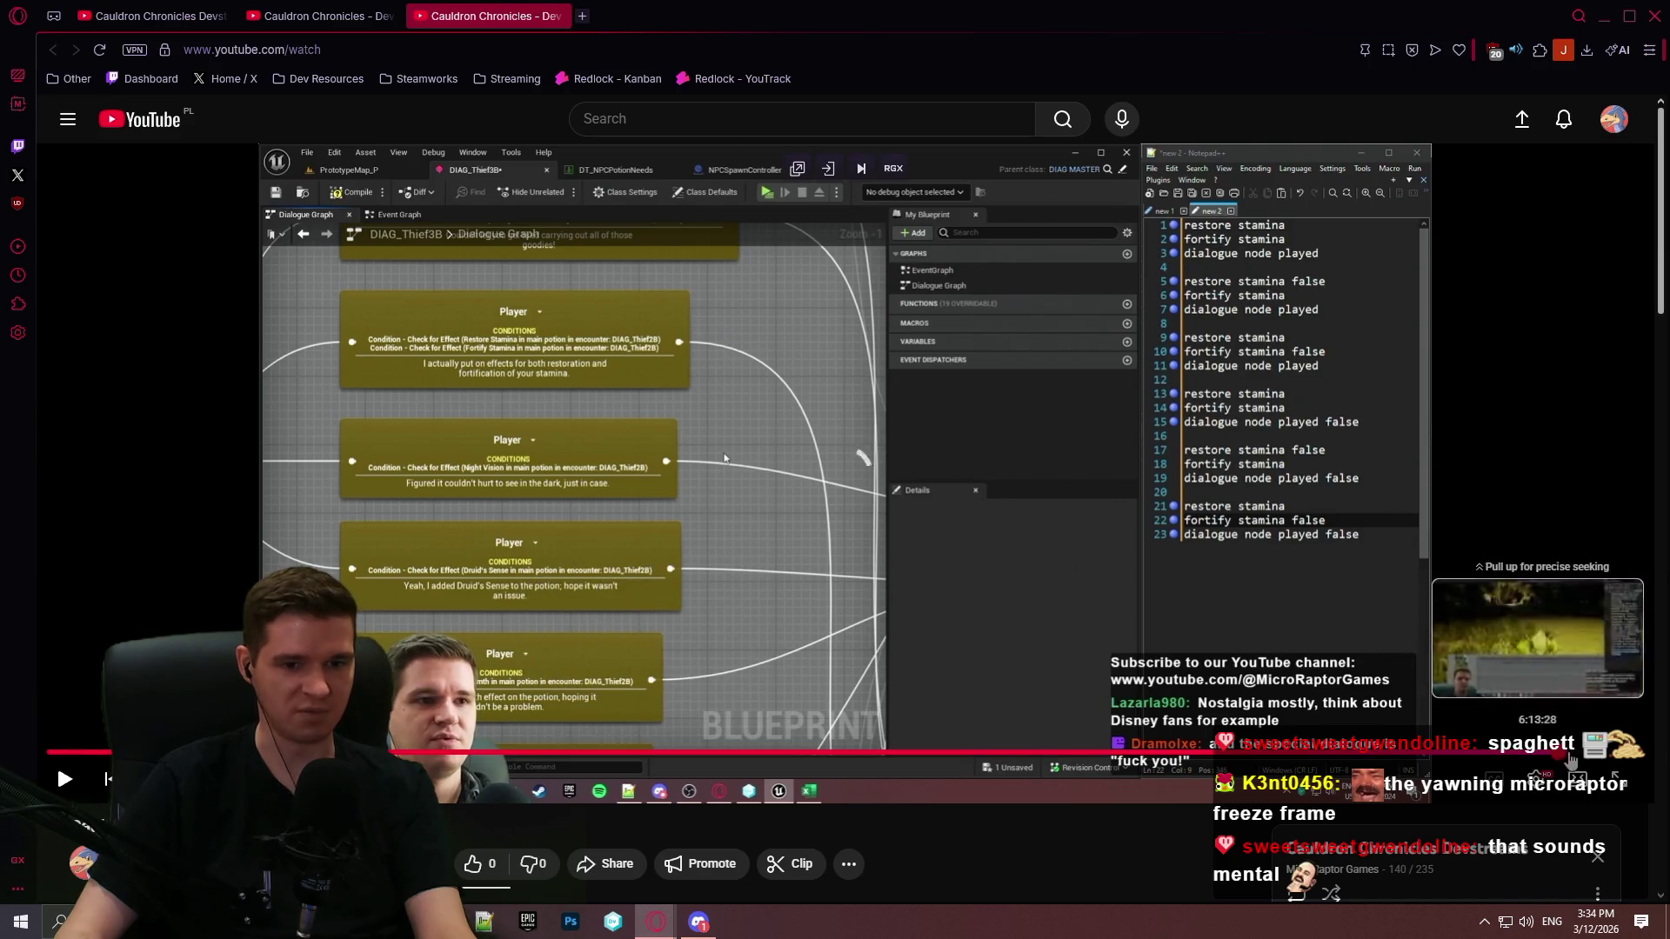
pyautogui.click(1561, 753)
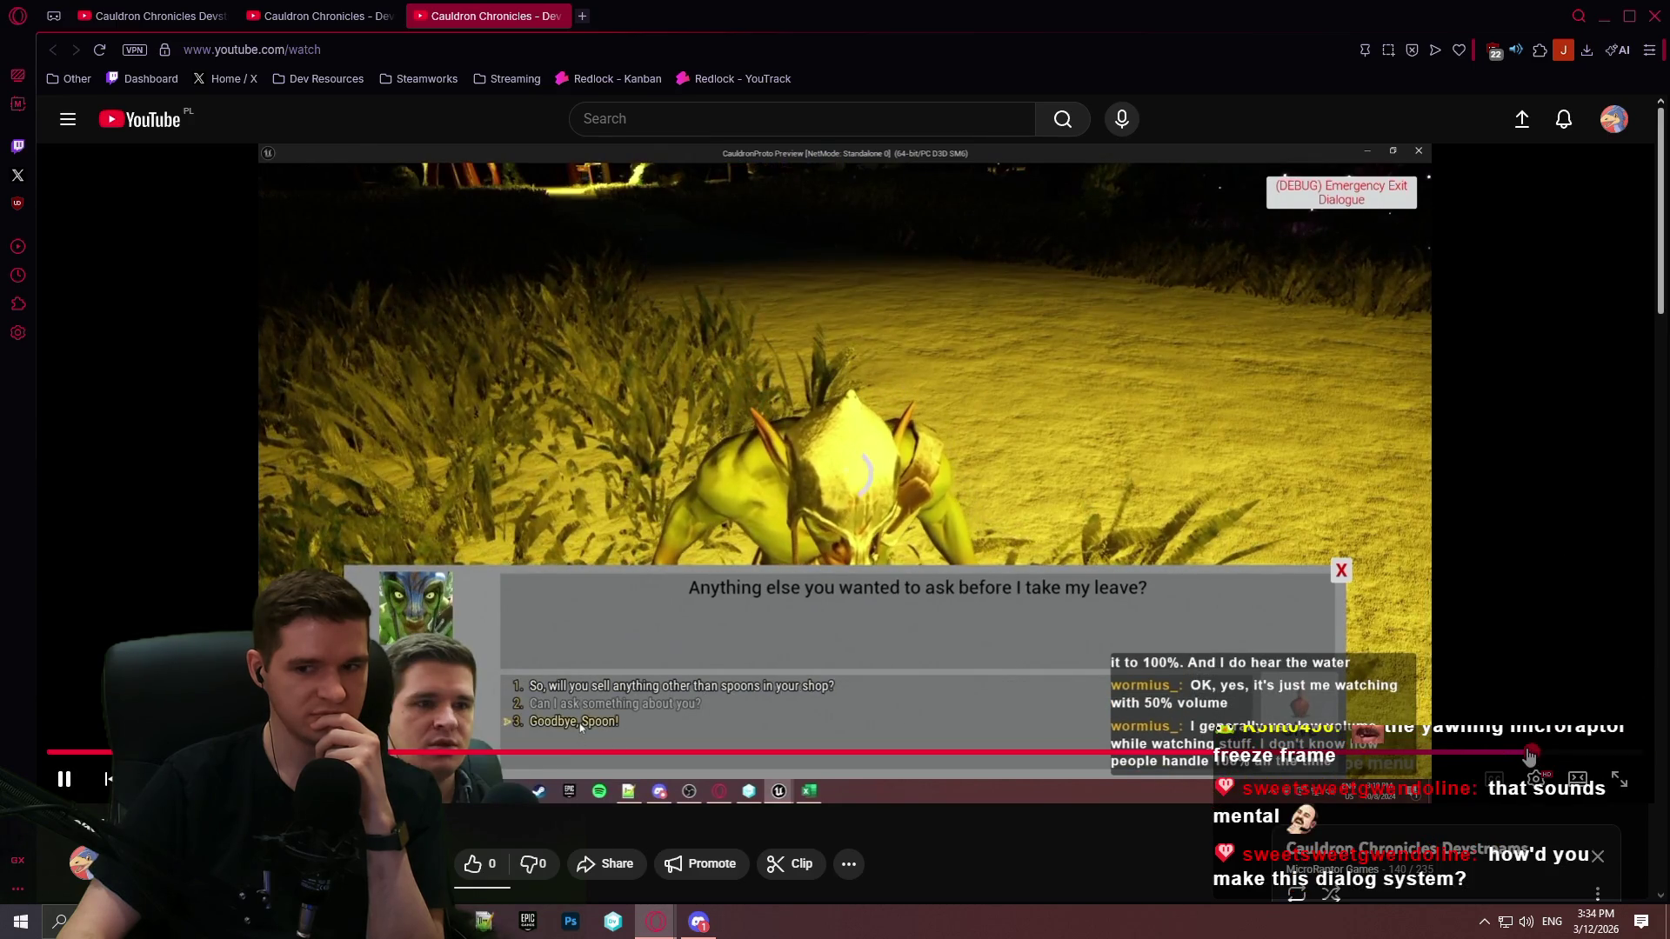
pyautogui.click(1515, 753)
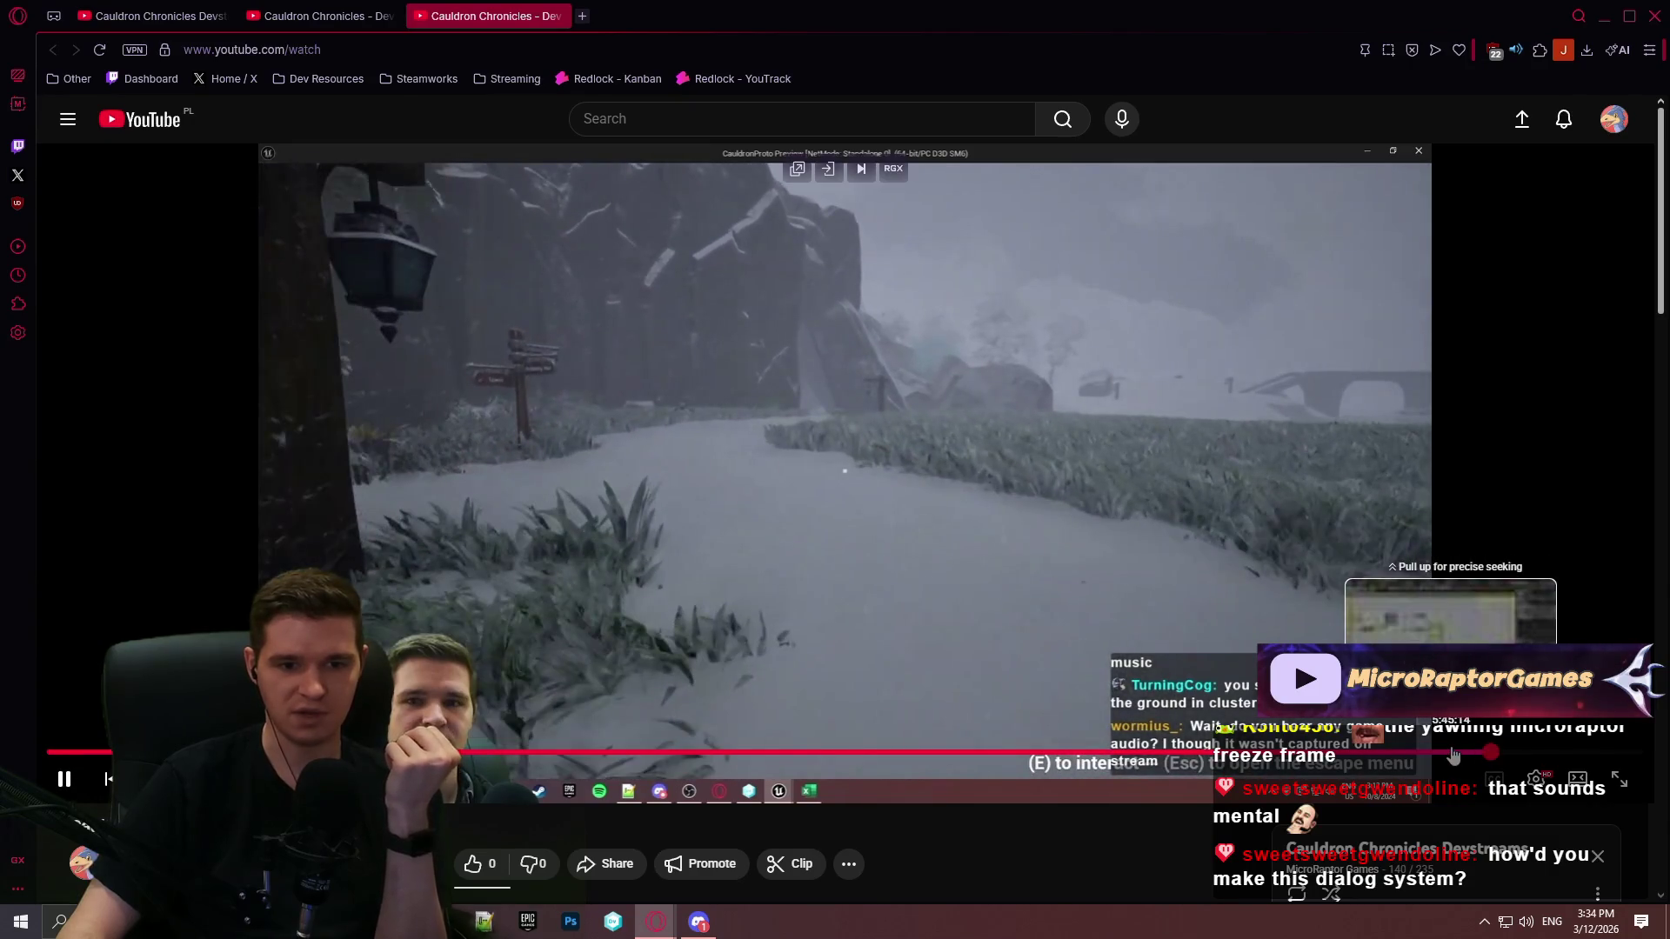
pyautogui.click(1492, 754)
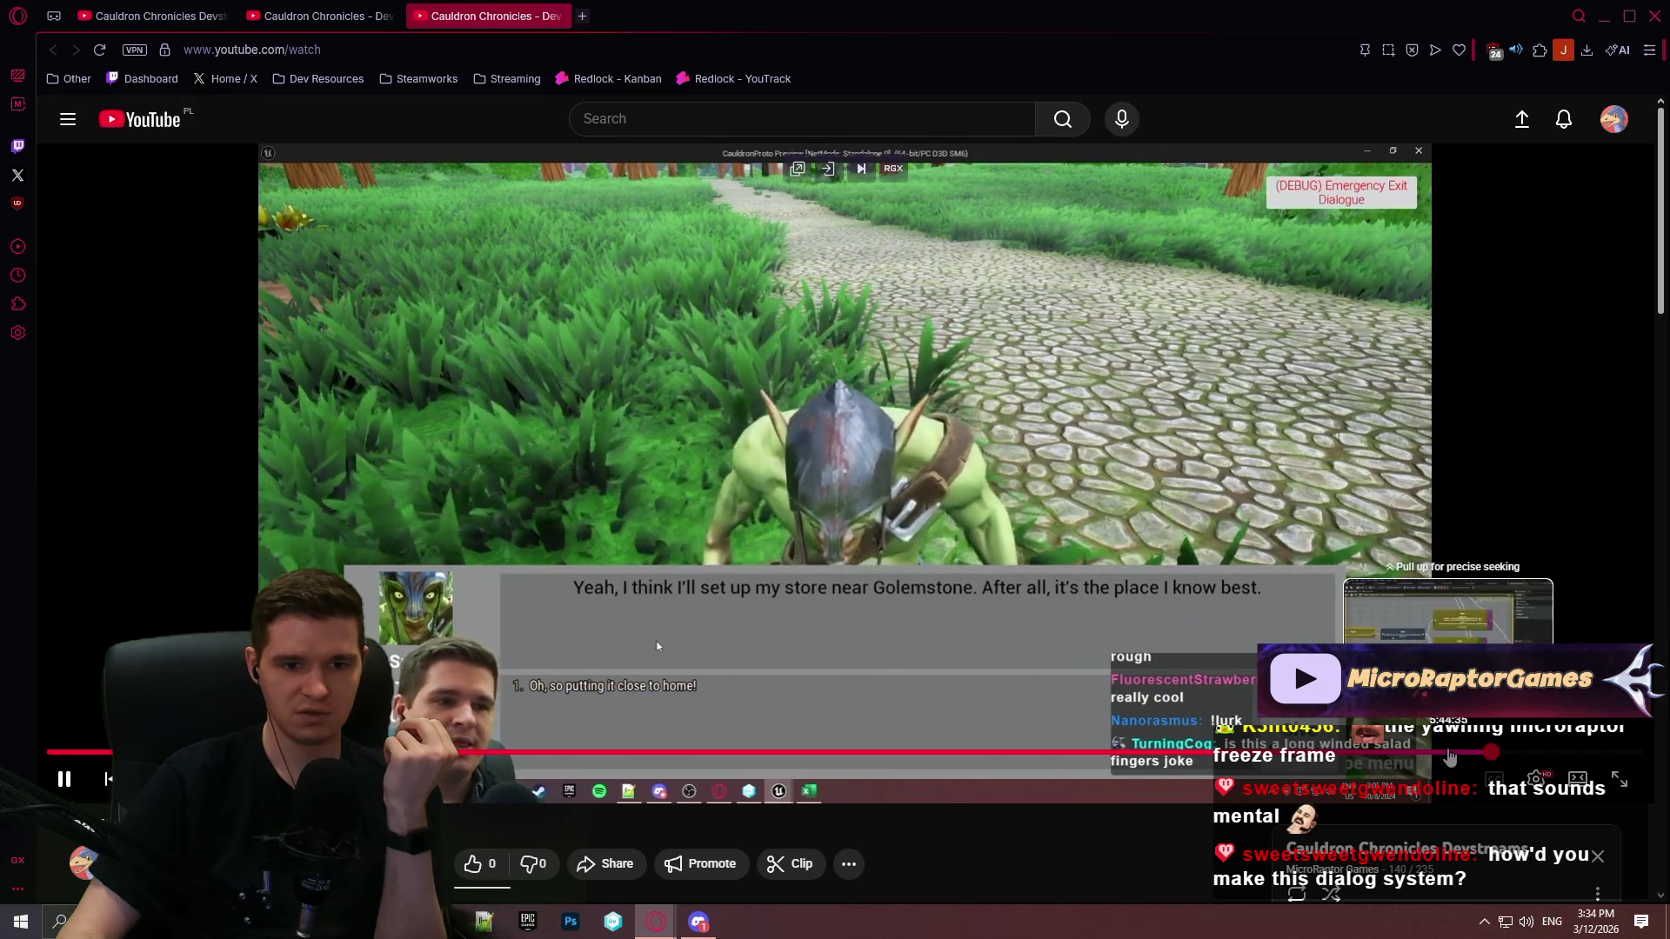
pyautogui.click(1532, 765)
pyautogui.click(1620, 780)
pyautogui.click(819, 419)
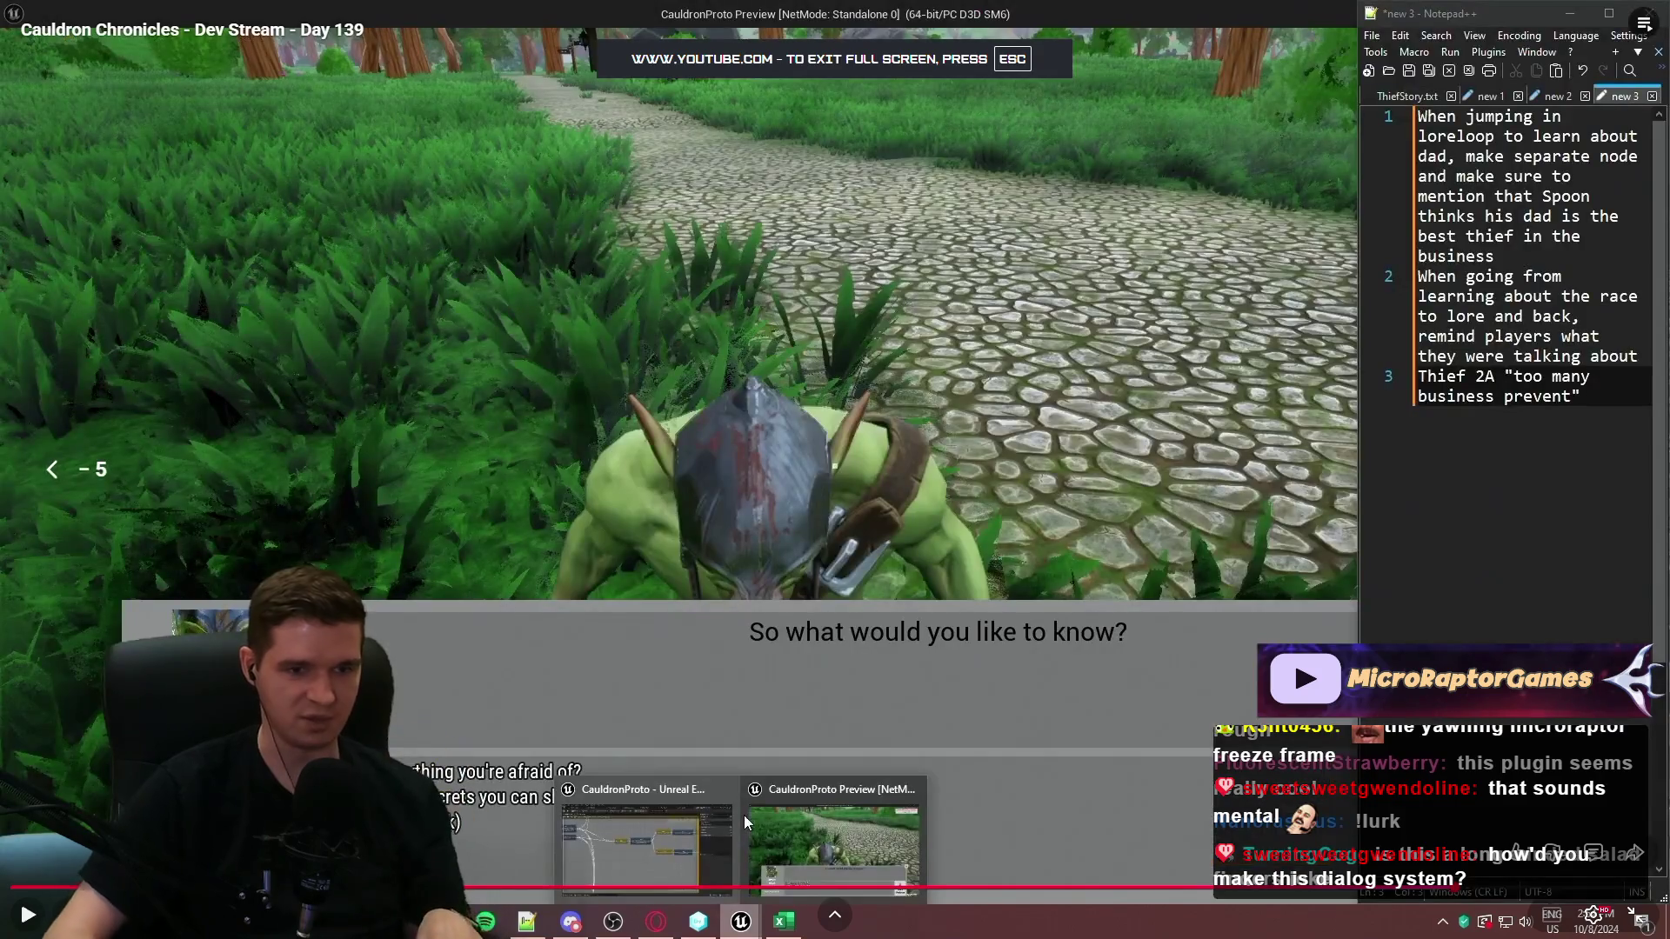
# Step: Play and pause the stream to study the lore-loop graph's Fears and Dreams sections
pyautogui.click(743, 816)
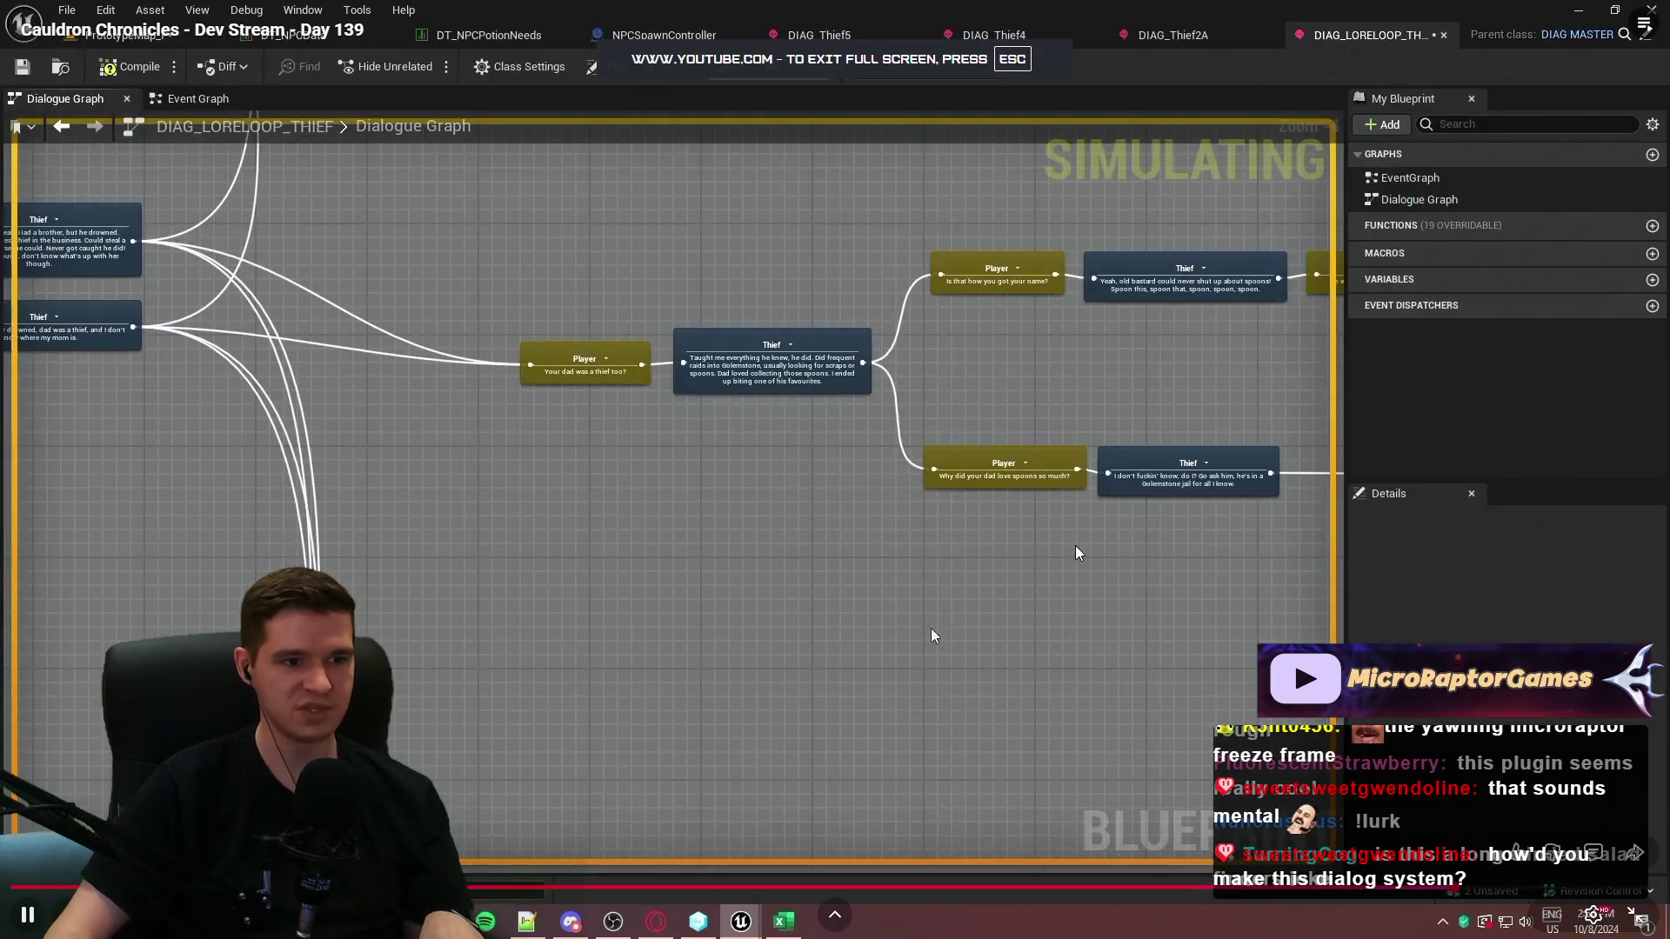
pyautogui.click(929, 537)
pyautogui.click(927, 529)
pyautogui.click(556, 310)
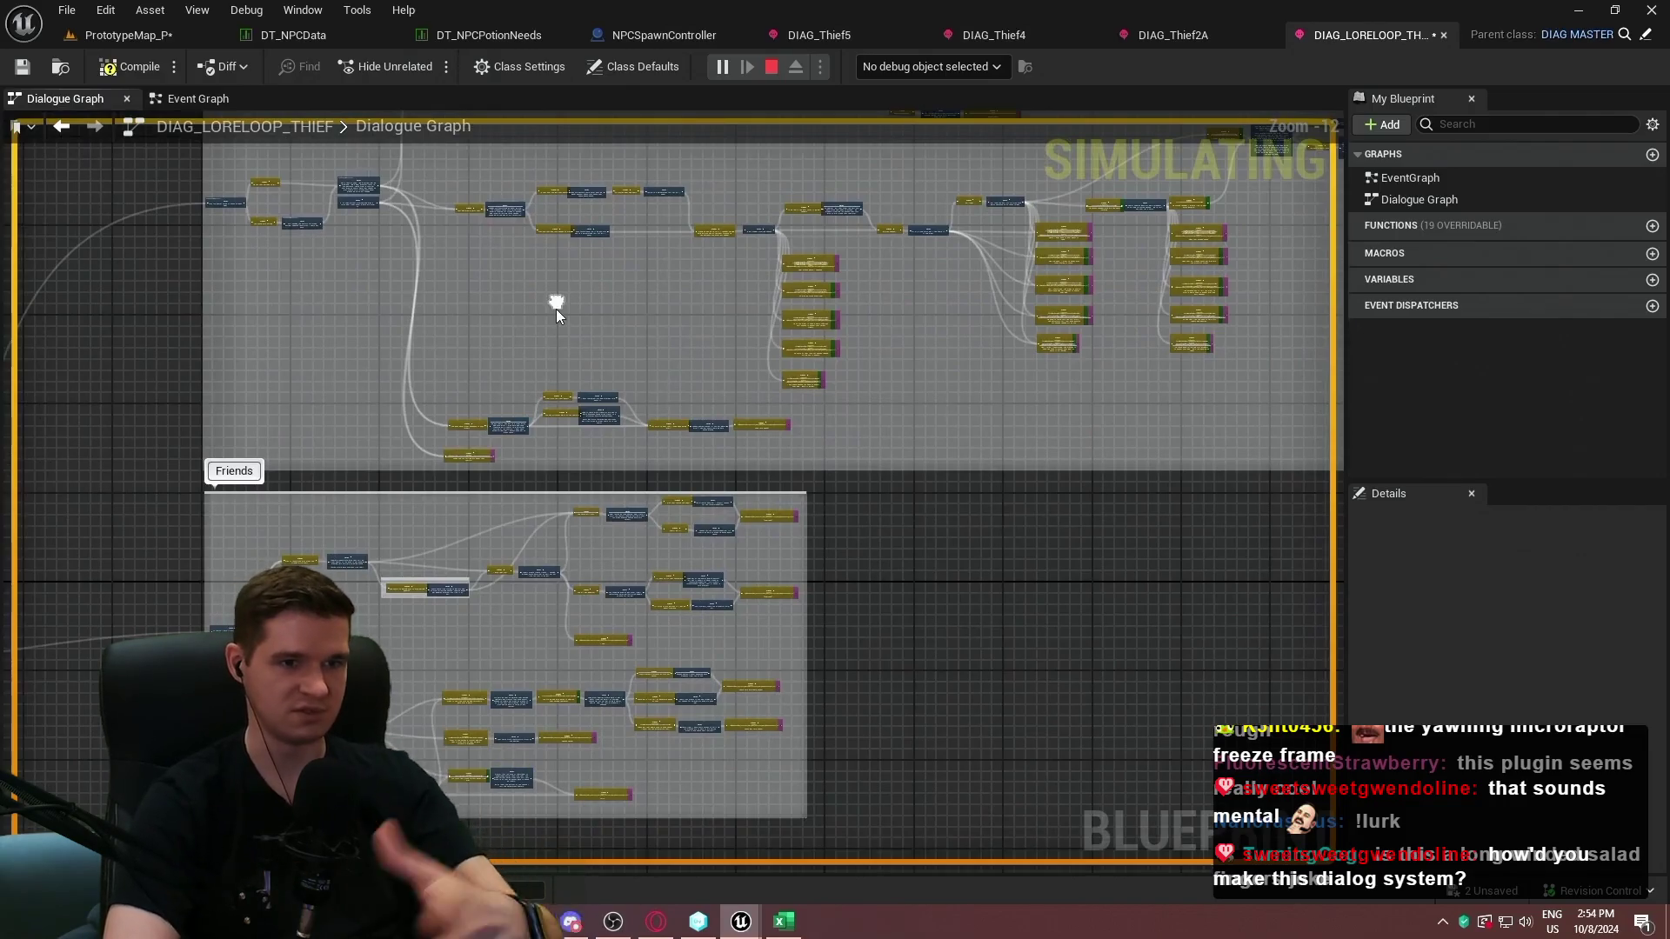
pyautogui.press('space')
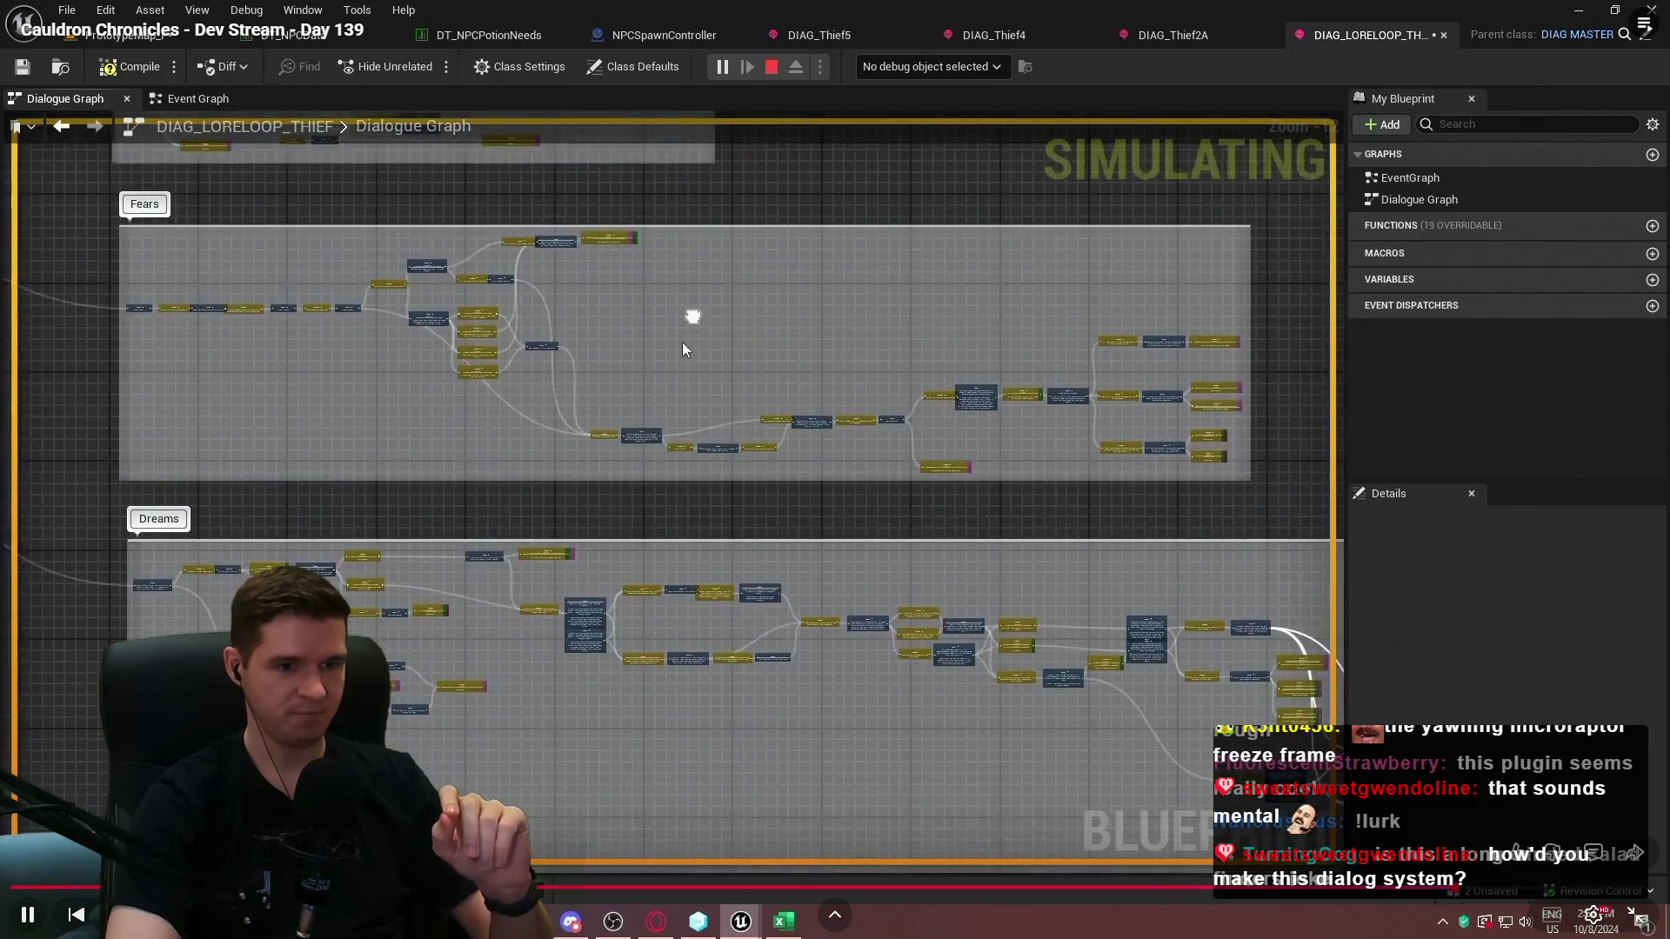
pyautogui.press('space')
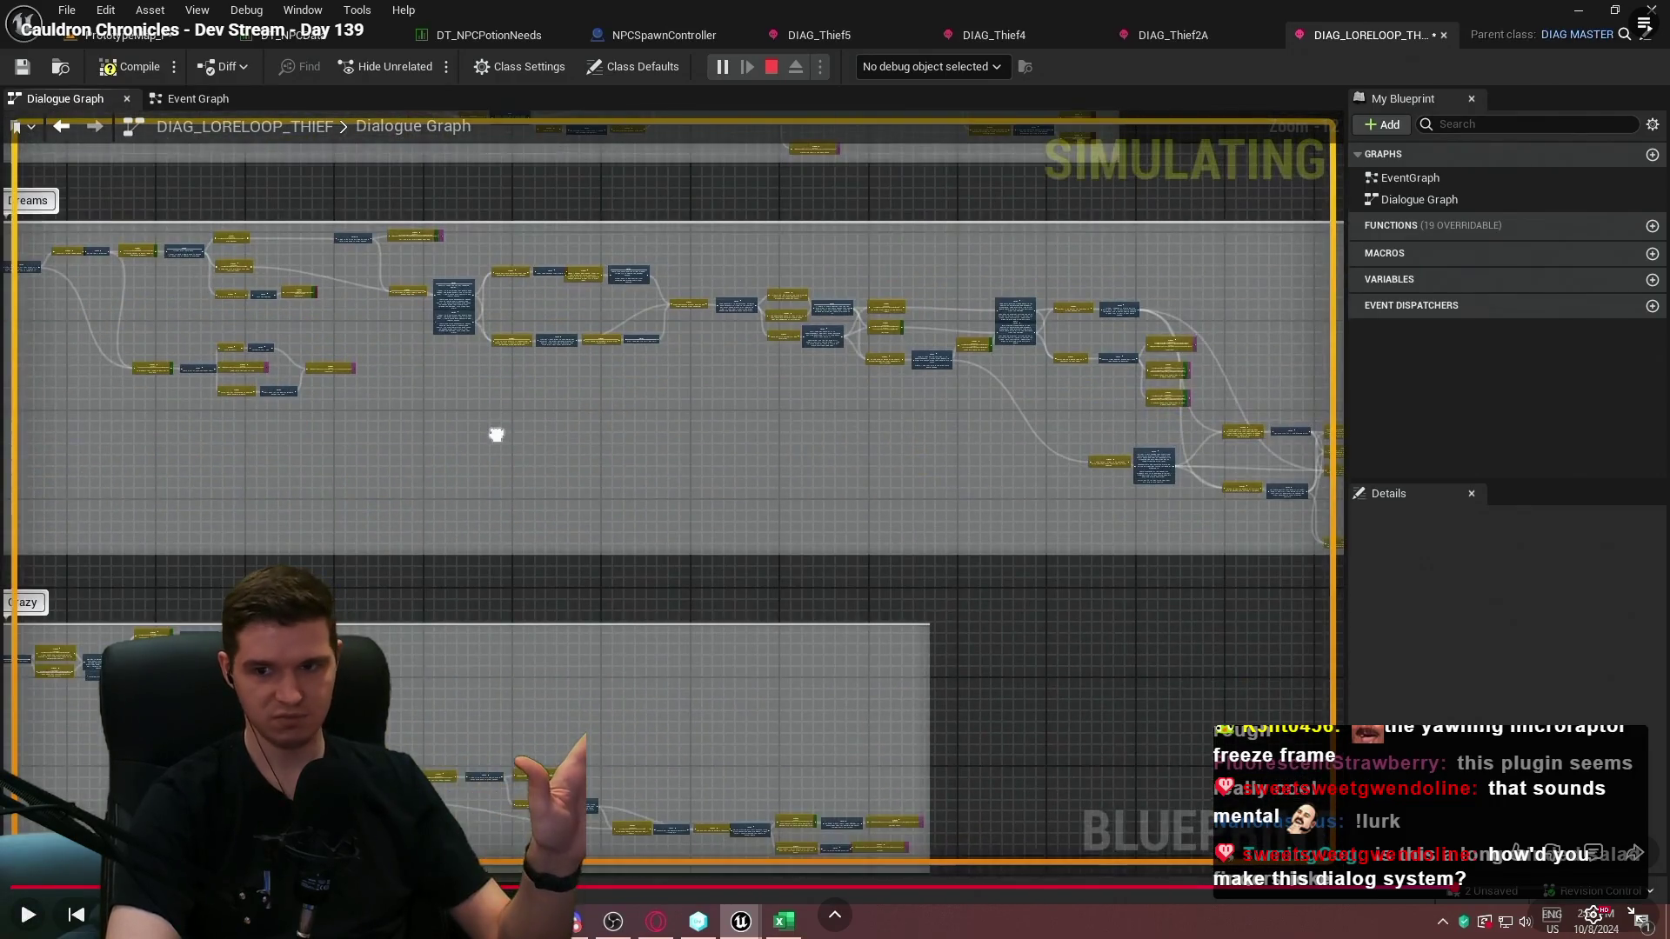
pyautogui.press('space')
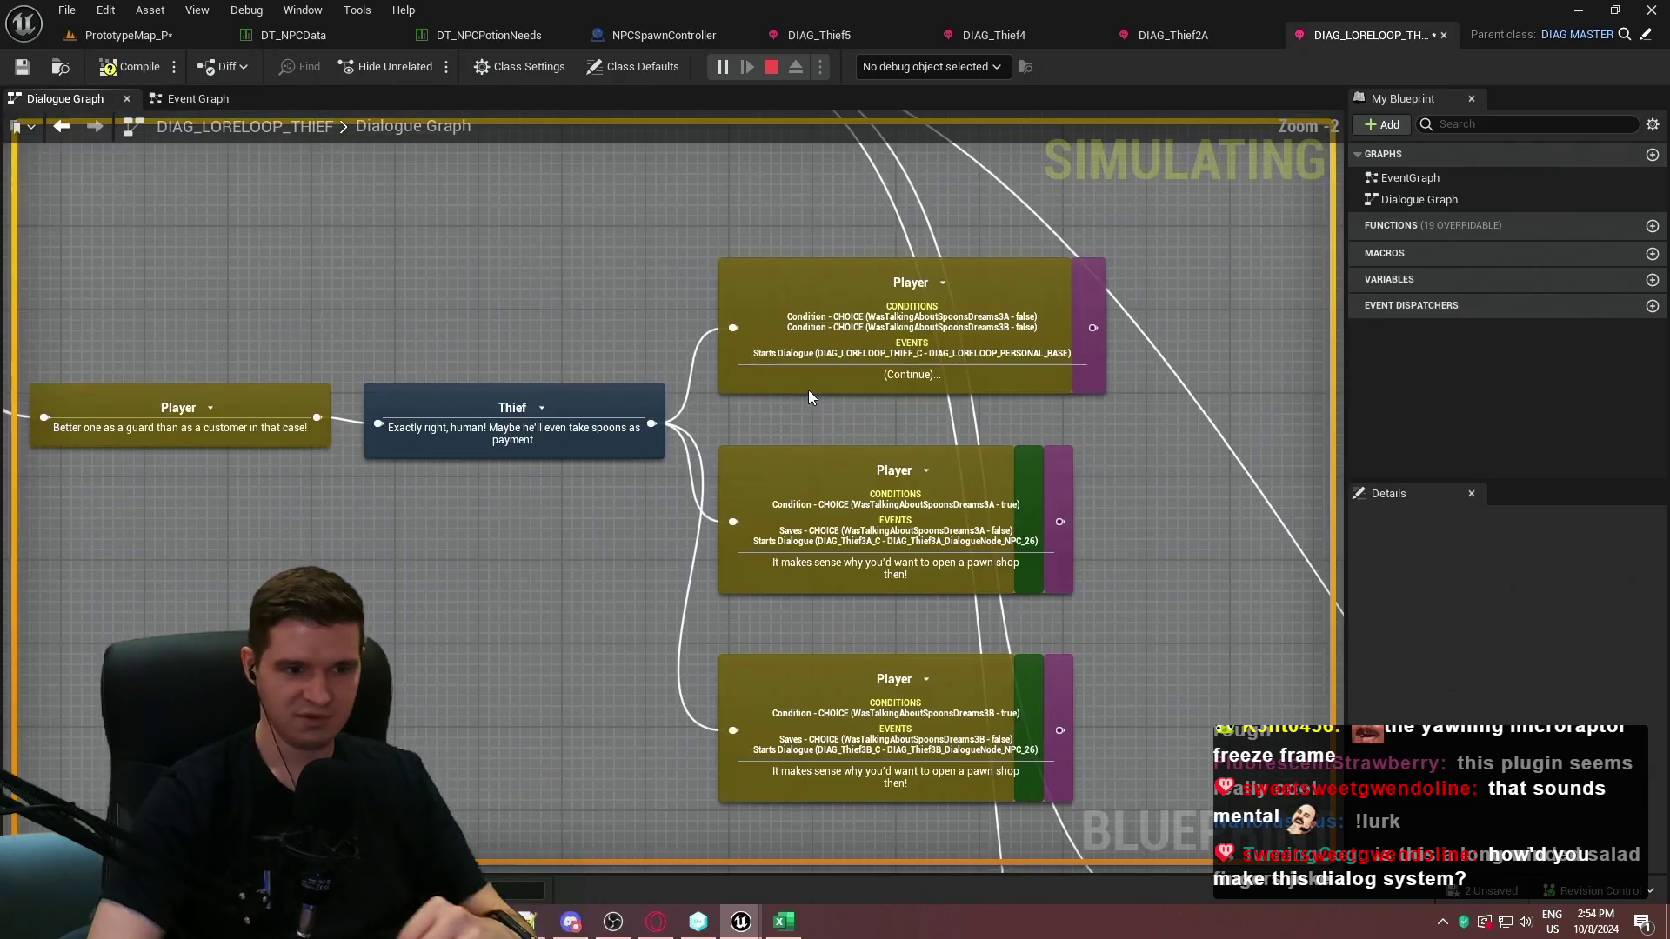
# Step: Continue playback past the species dialogue nodes into the goblin's line about The Judge
pyautogui.click(748, 379)
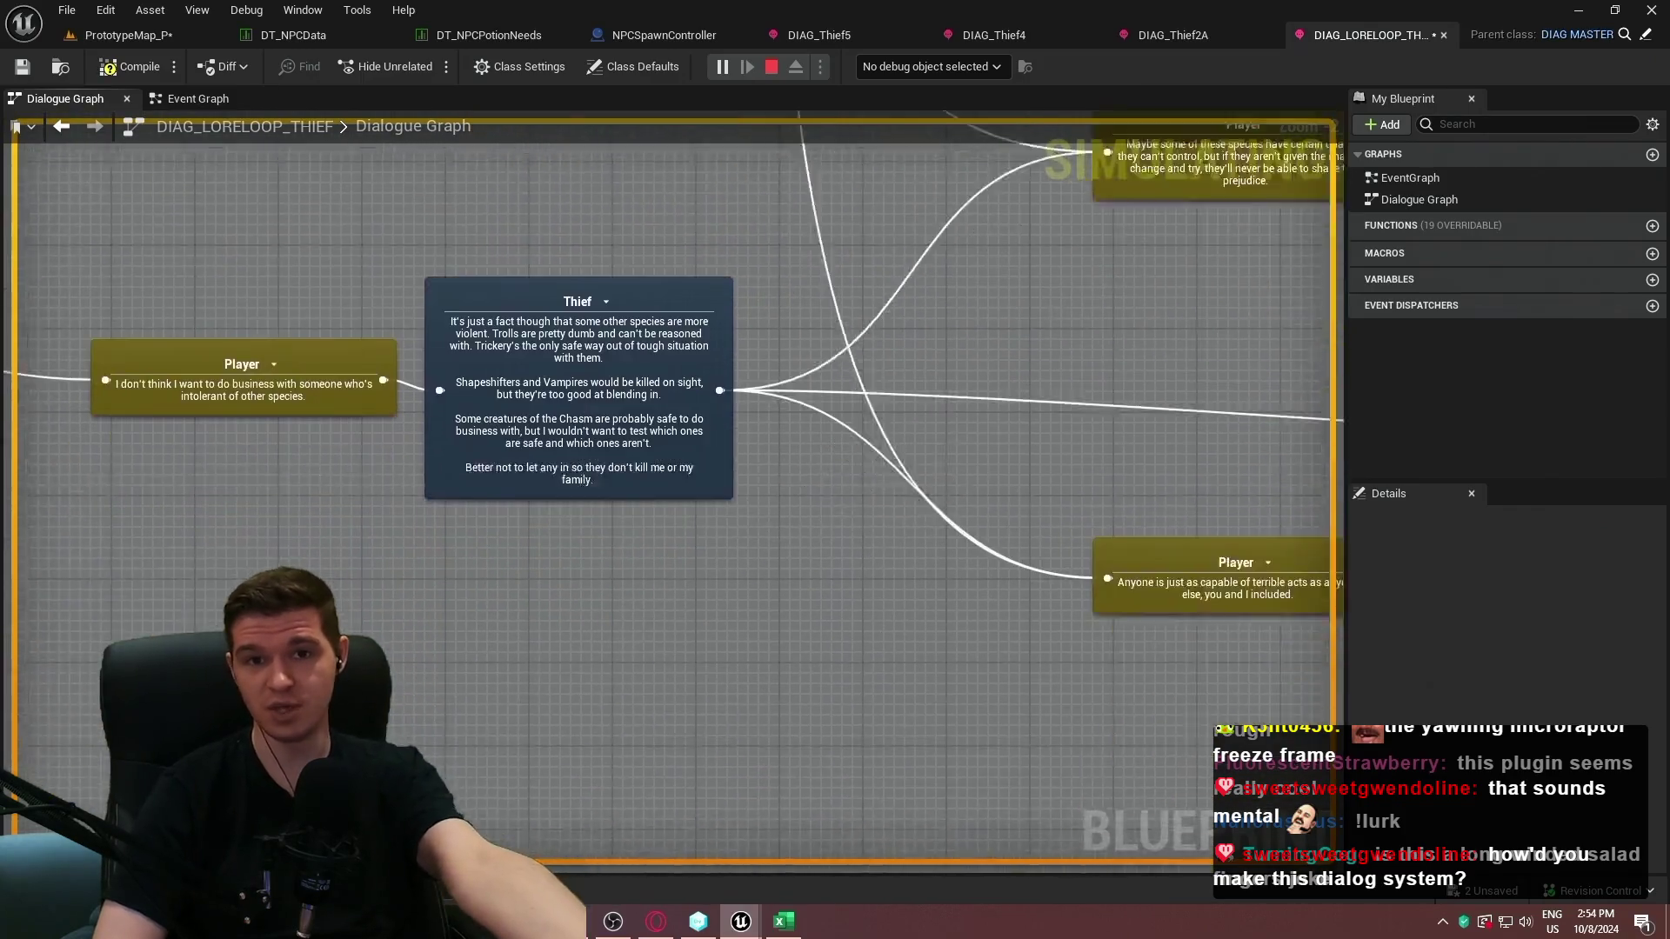
pyautogui.click(963, 515)
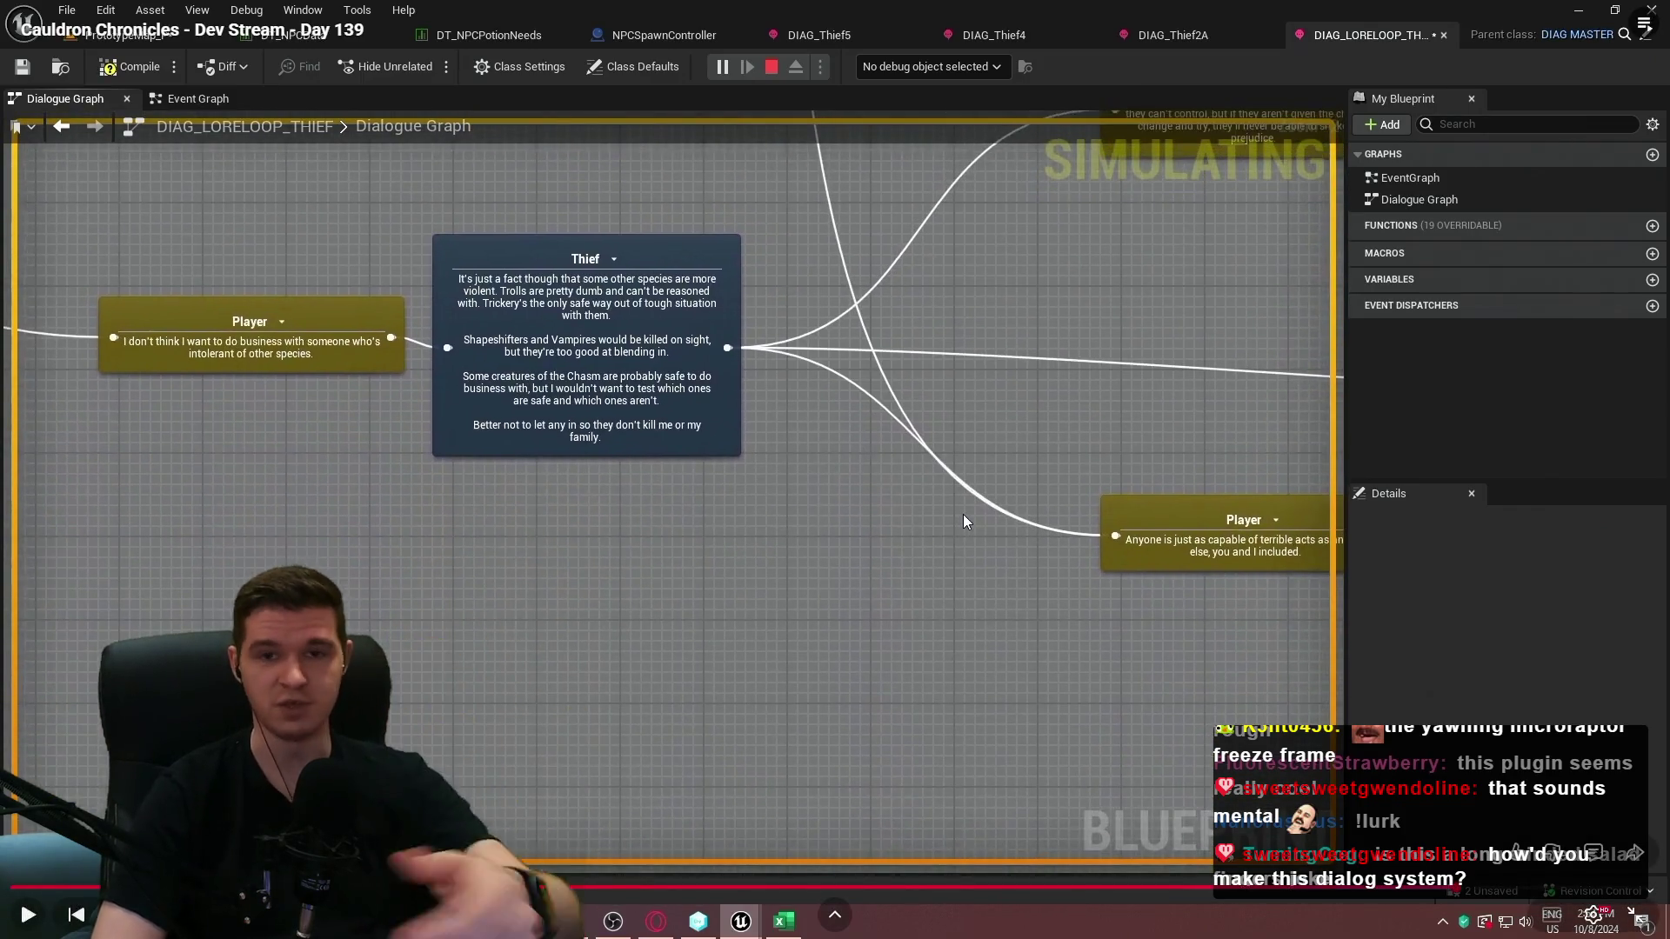
pyautogui.click(963, 514)
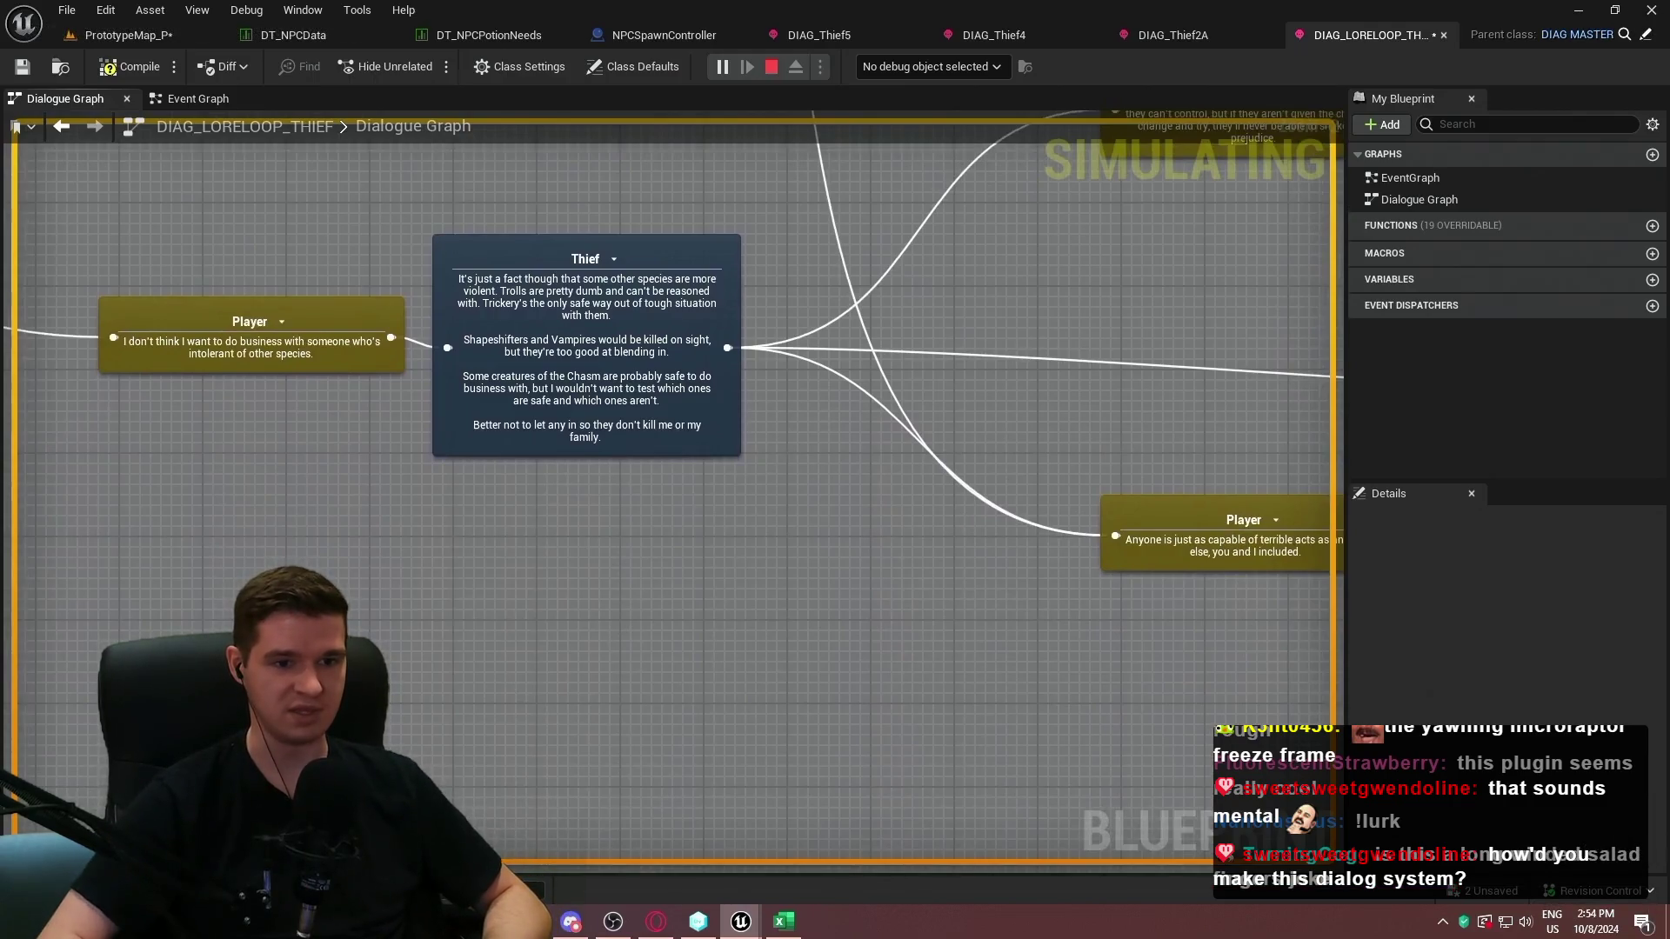
pyautogui.click(963, 514)
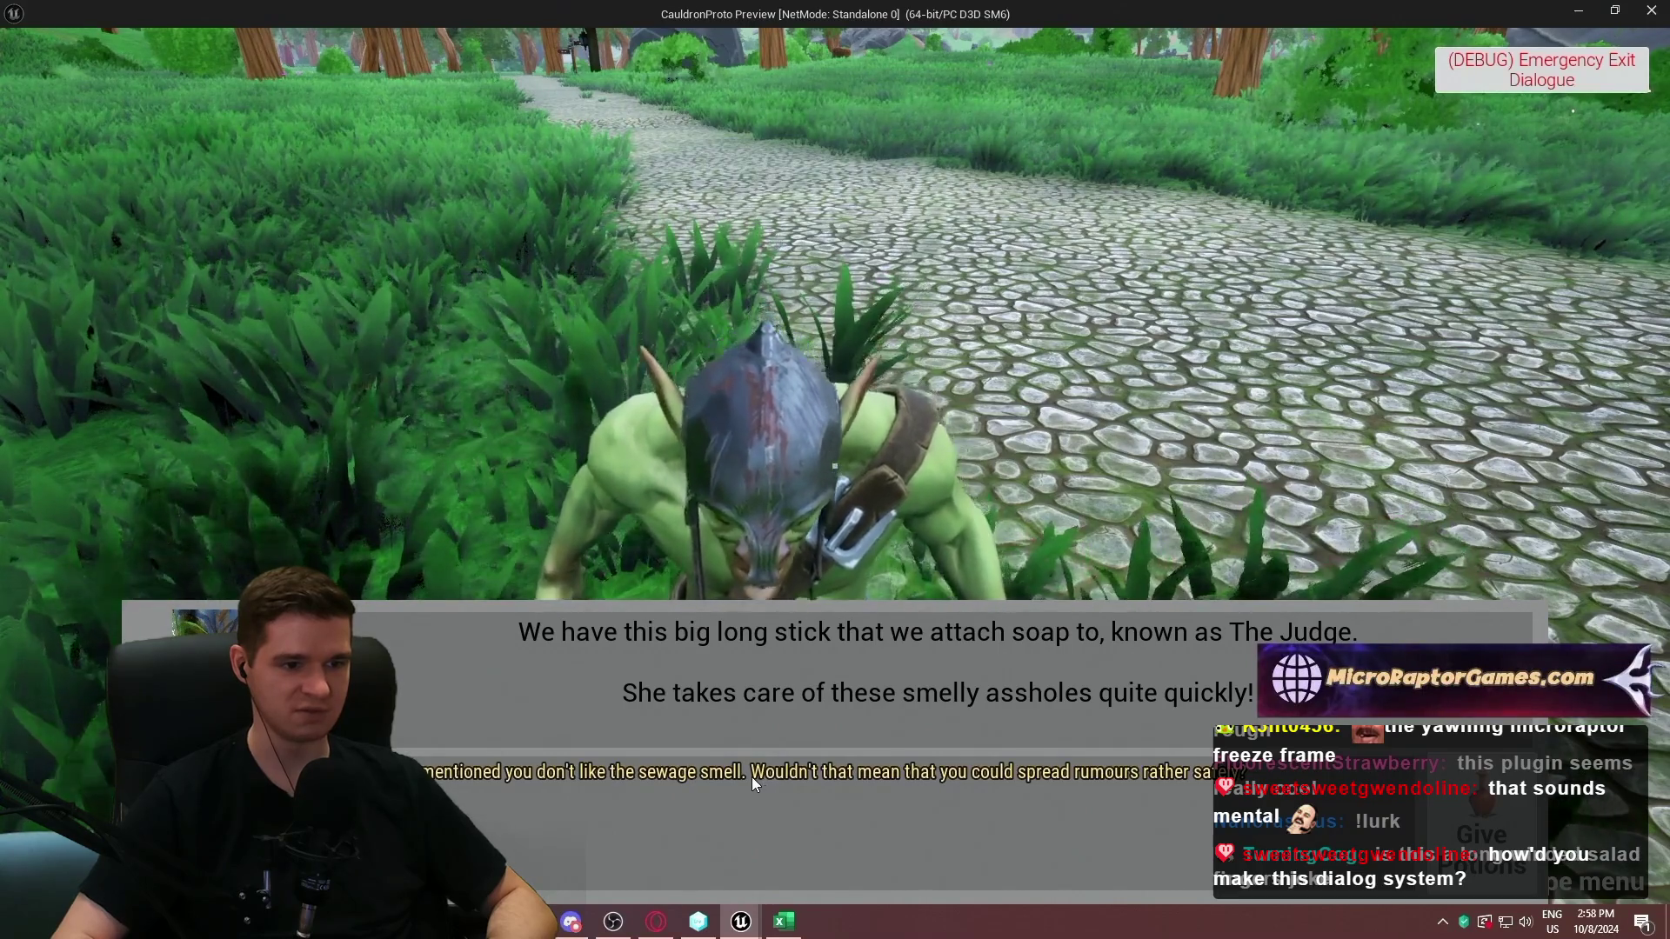
# Step: Pause on the goblin's rake story, rewind a line, and pause again
pyautogui.moveTo(963, 514)
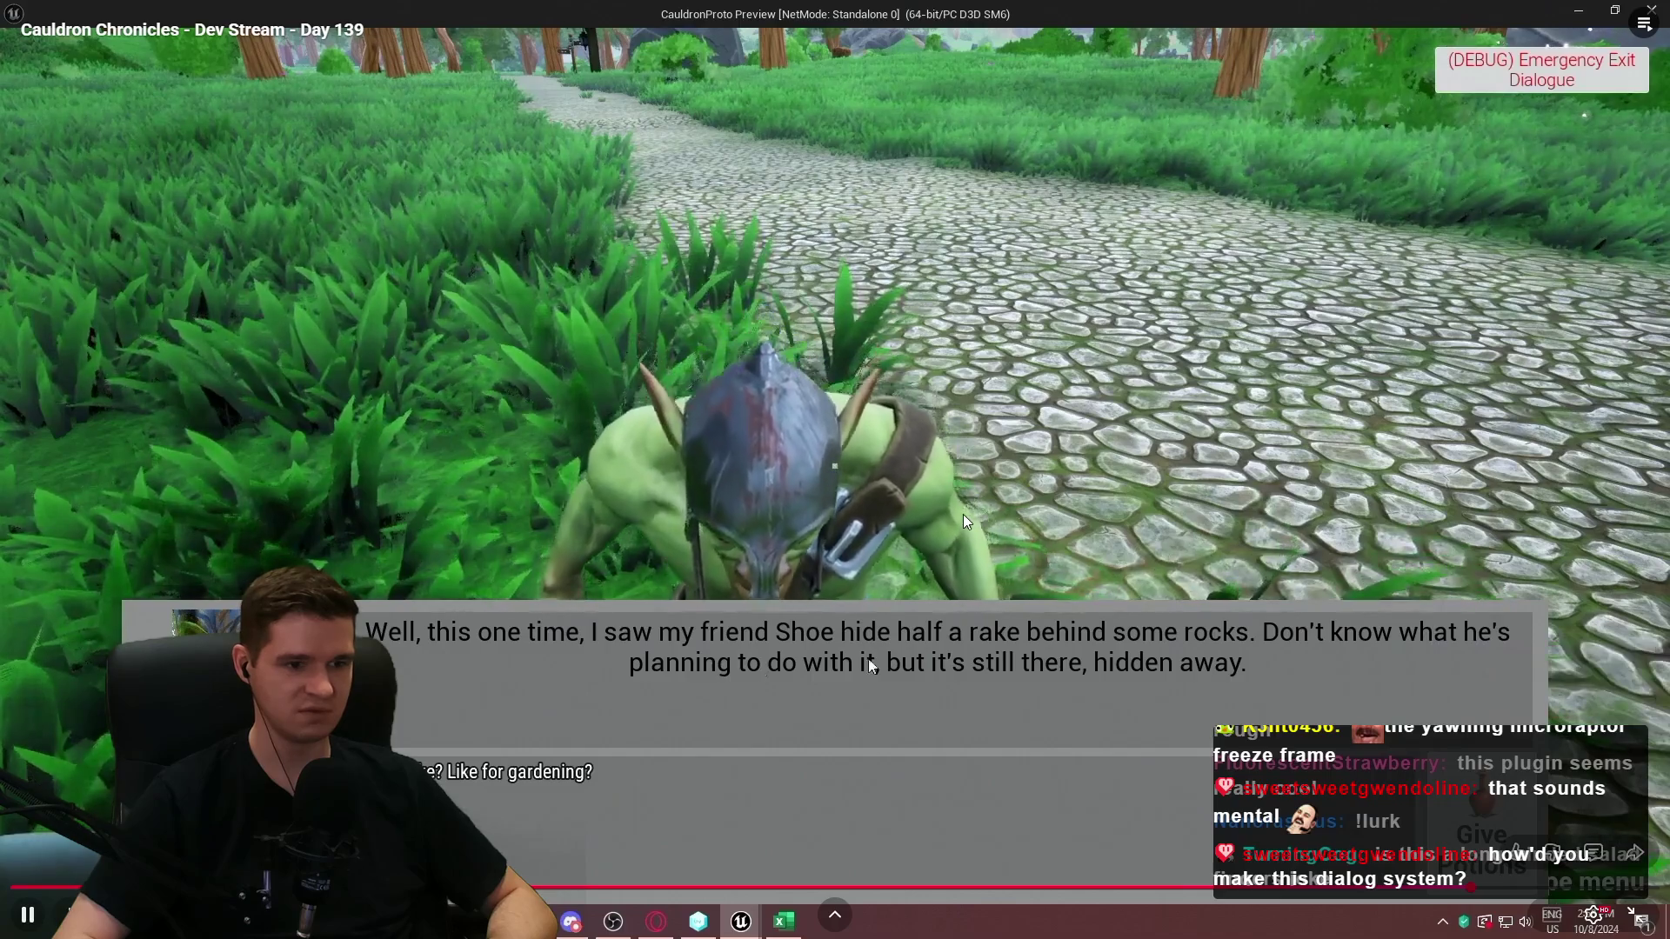
pyautogui.click(962, 514)
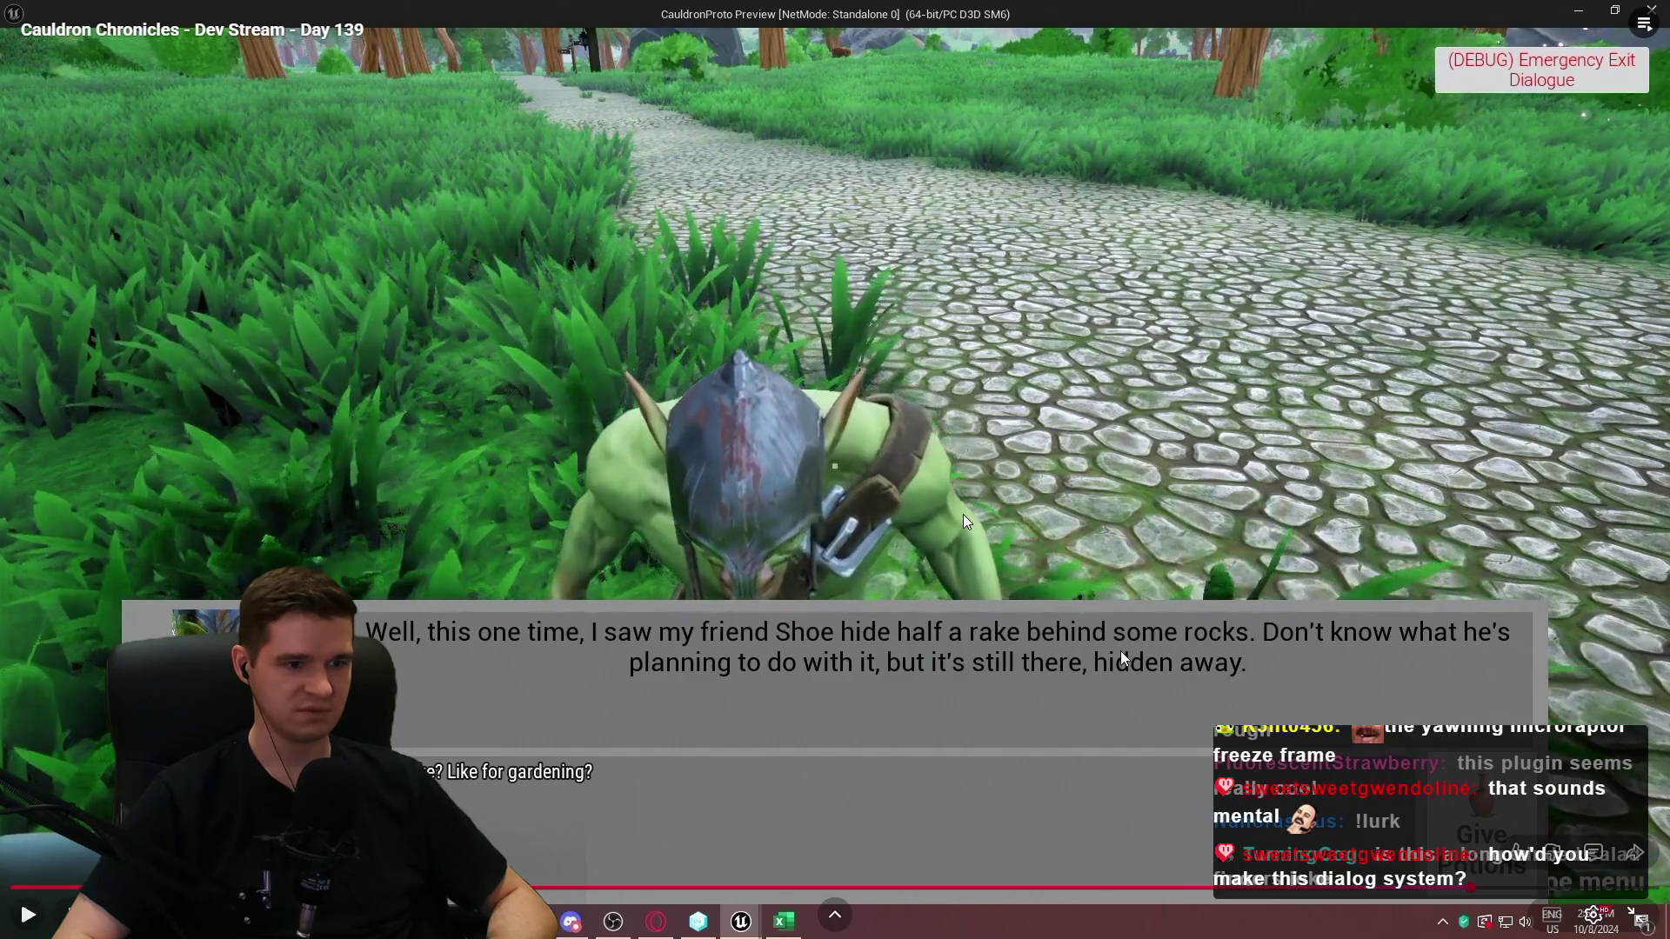
pyautogui.click(963, 514)
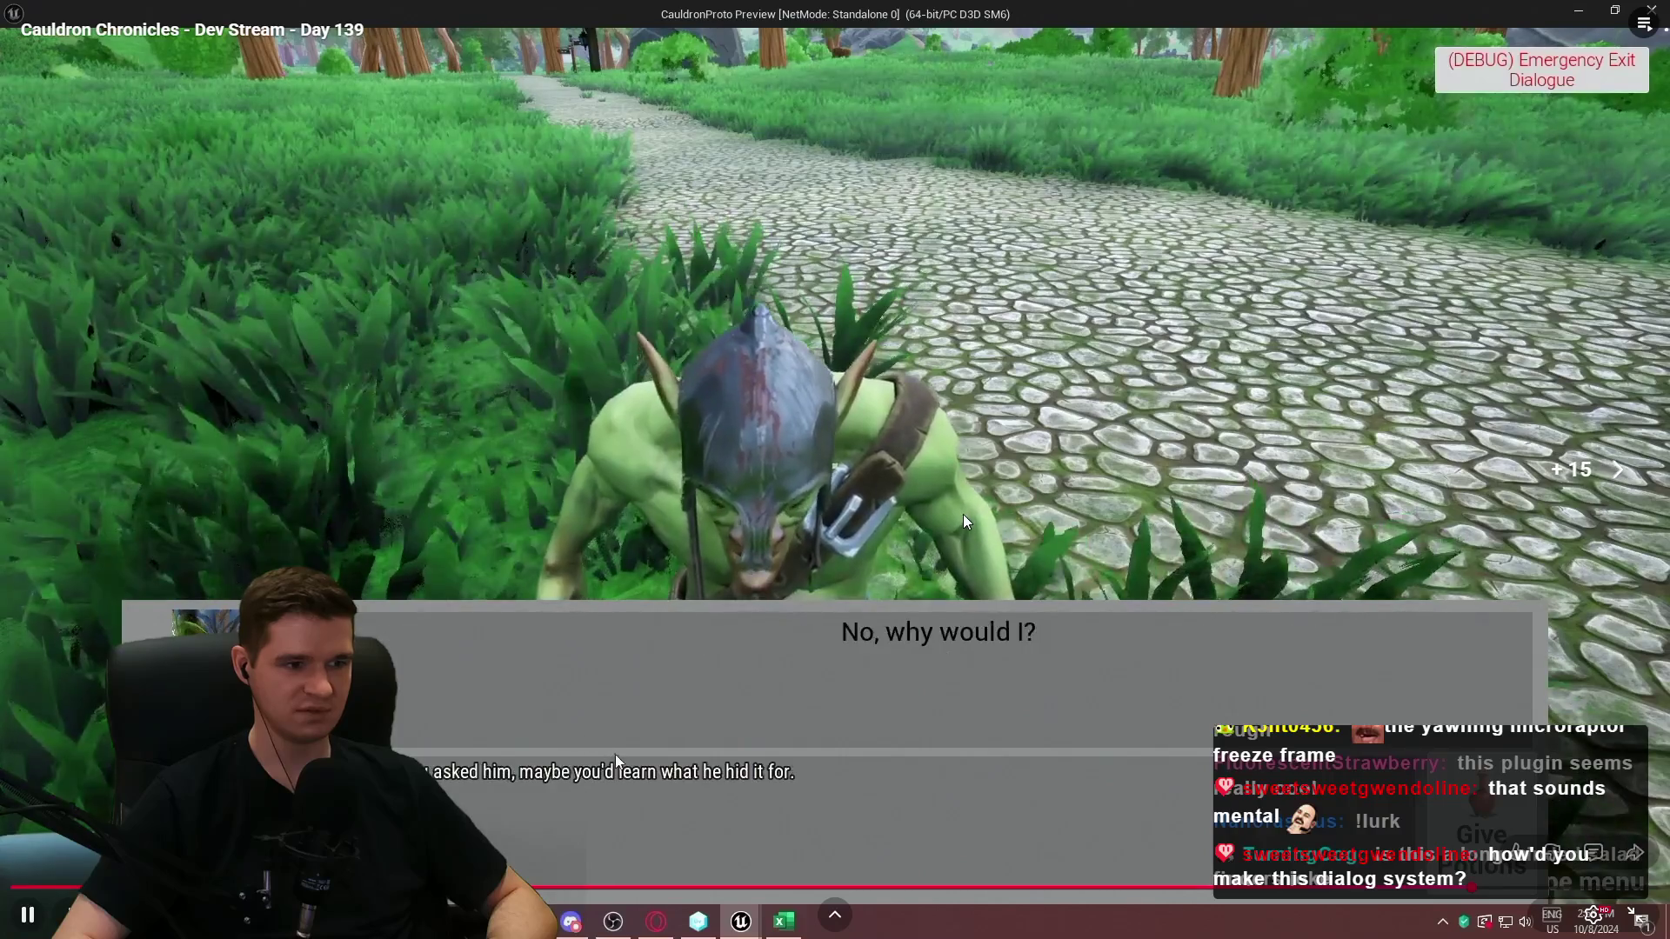
pyautogui.press('Left')
pyautogui.press('Left')
pyautogui.press('Left')
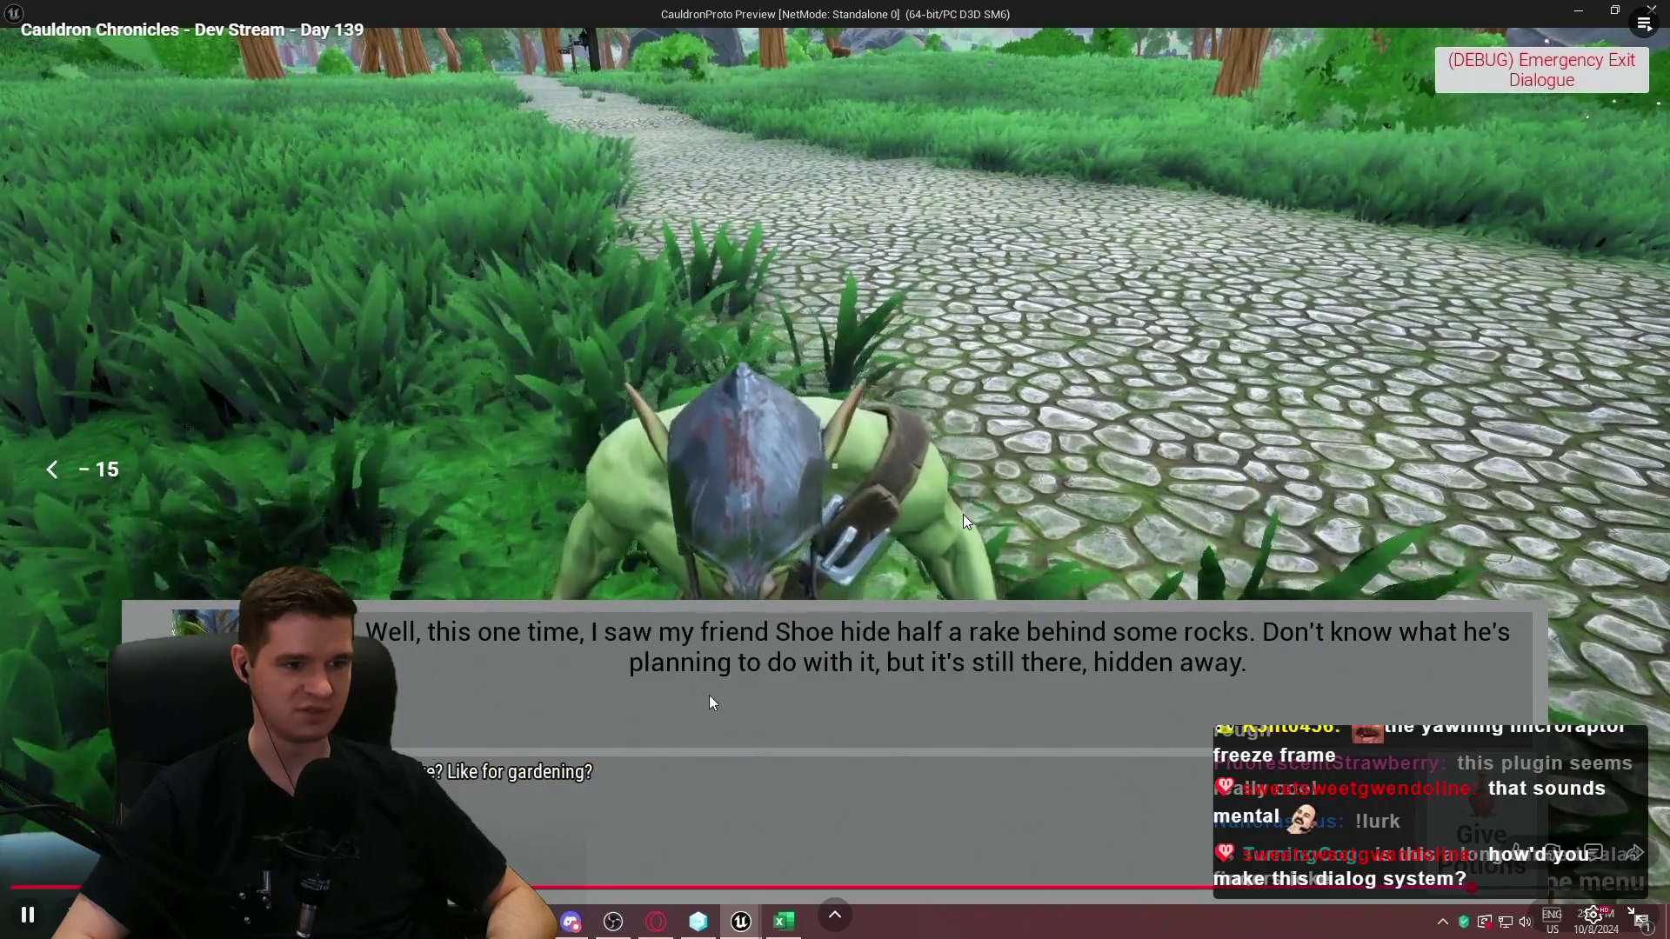
pyautogui.click(705, 703)
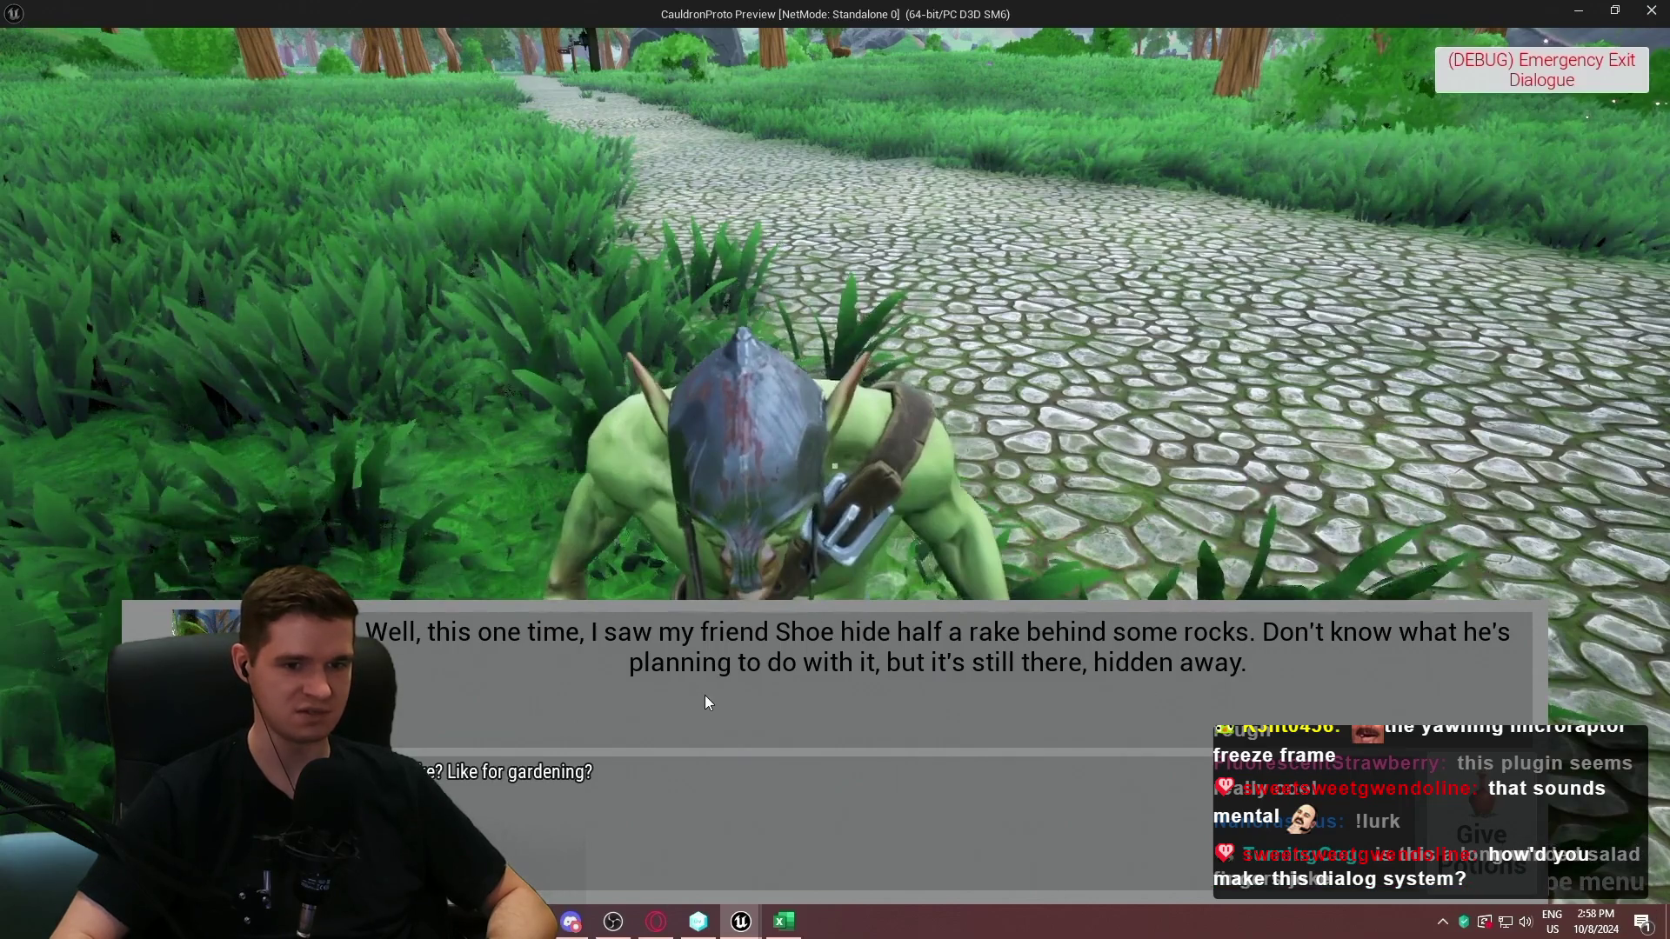
# Step: Skip forward and back through the dialogue, then pause on the spoon-fascination line
pyautogui.press('Right')
pyautogui.press('Right')
pyautogui.press('Right')
pyautogui.press('Right')
pyautogui.click(549, 727)
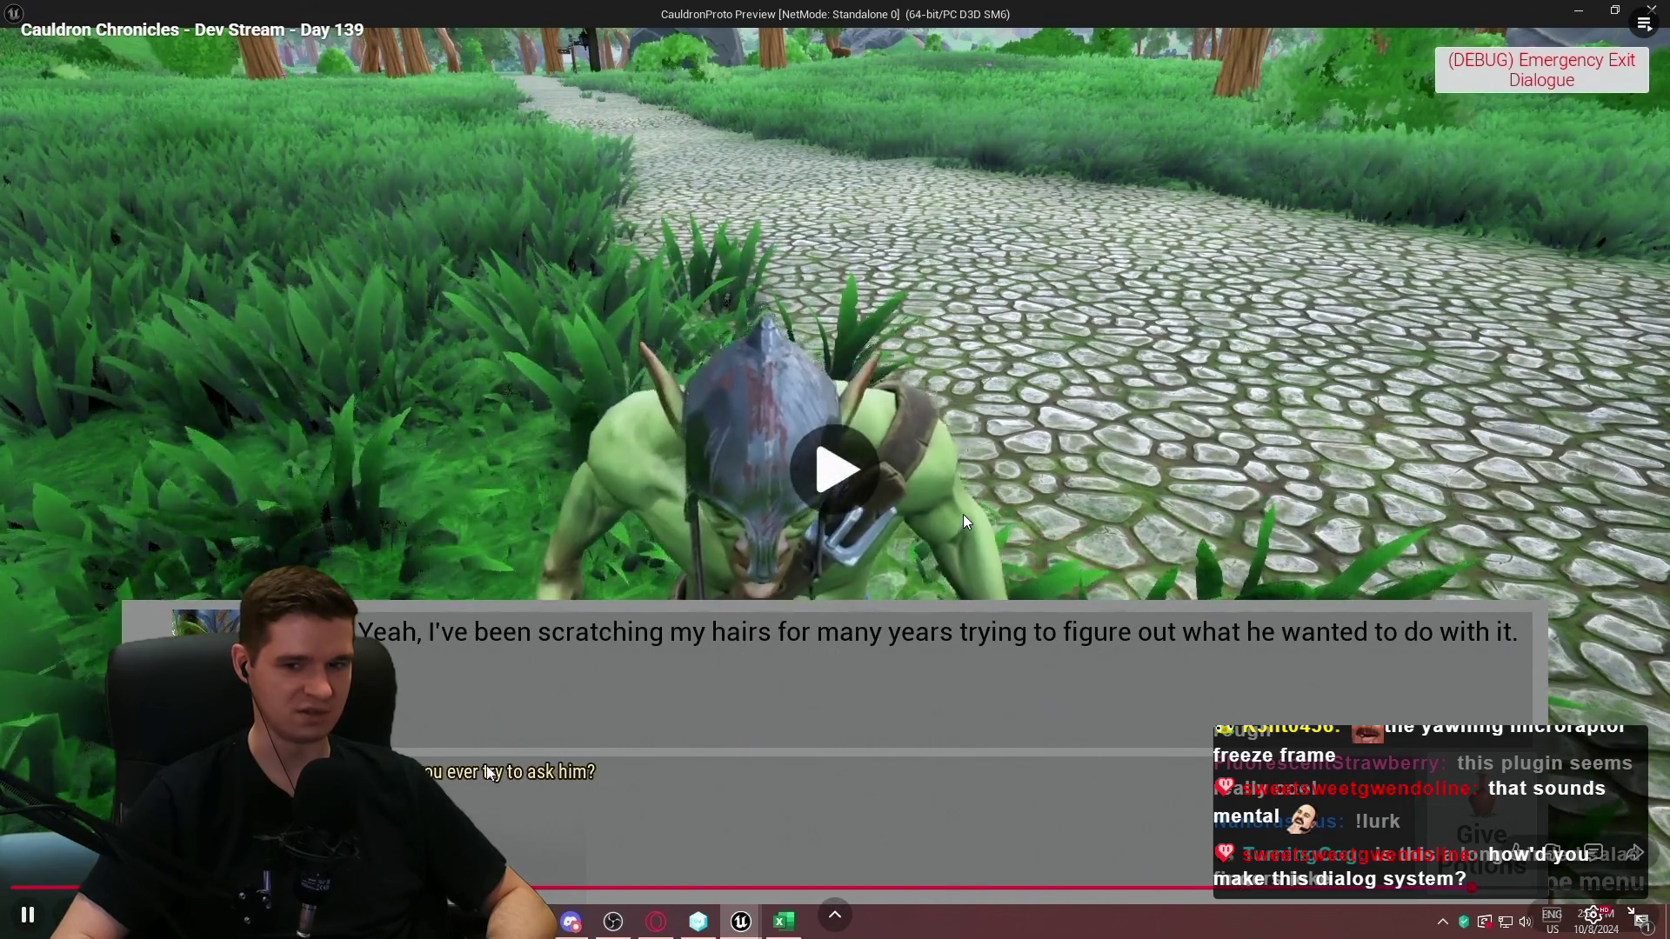
pyautogui.press('Right')
pyautogui.press('Right')
pyautogui.press('Right')
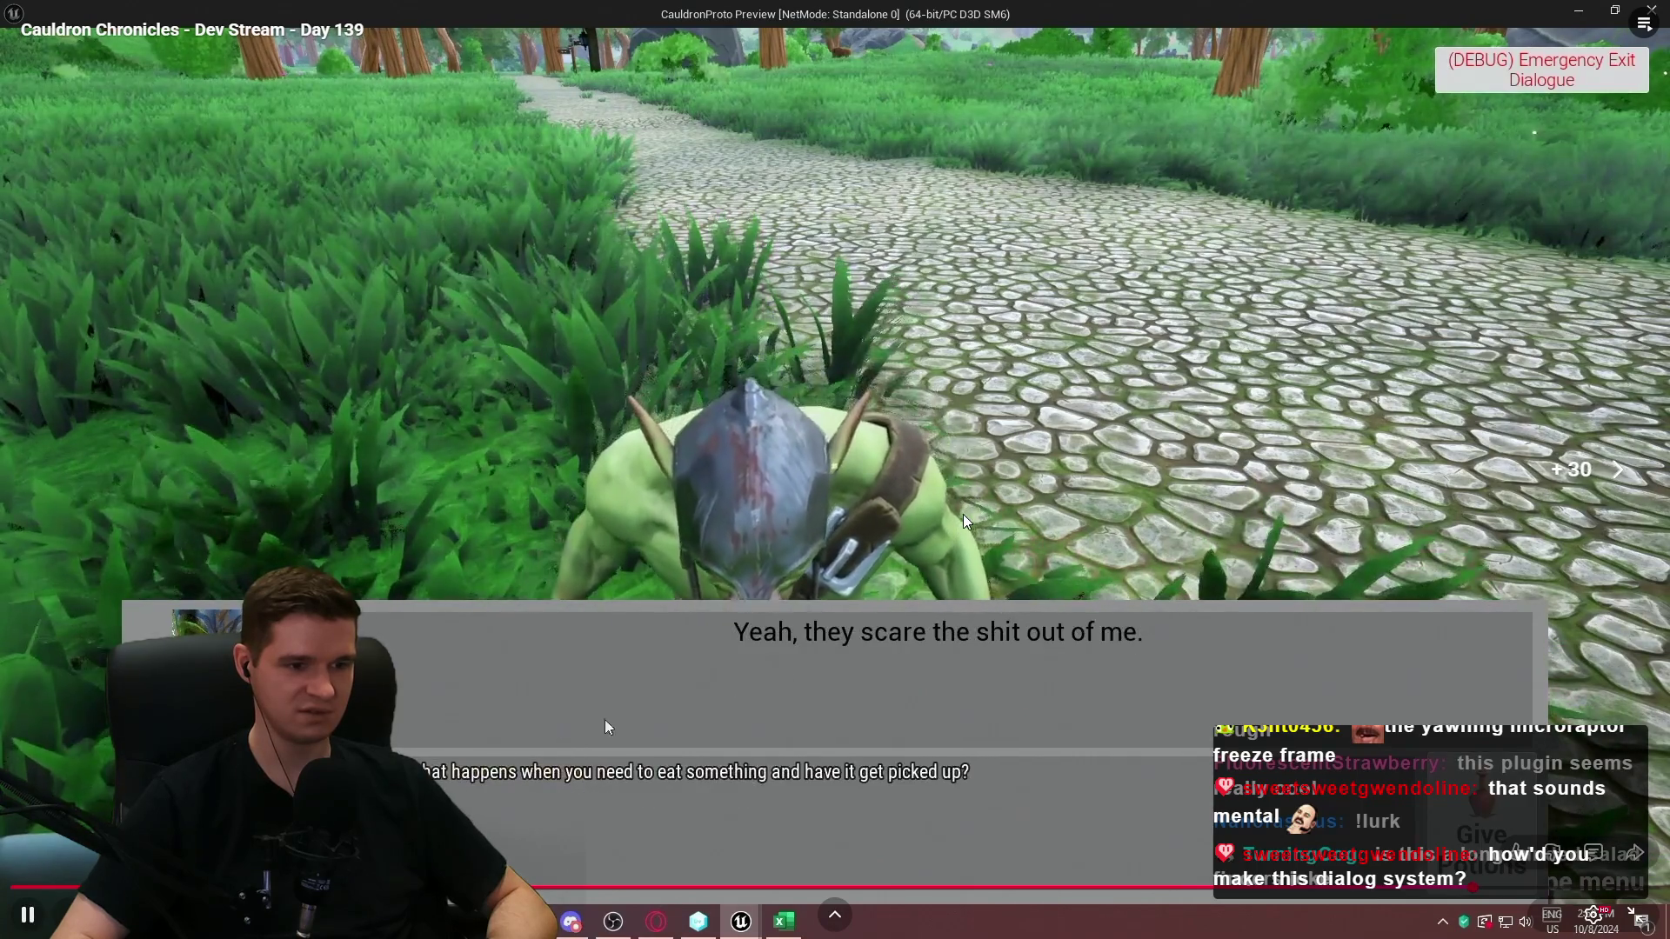
pyautogui.press('Right')
pyautogui.press('Right')
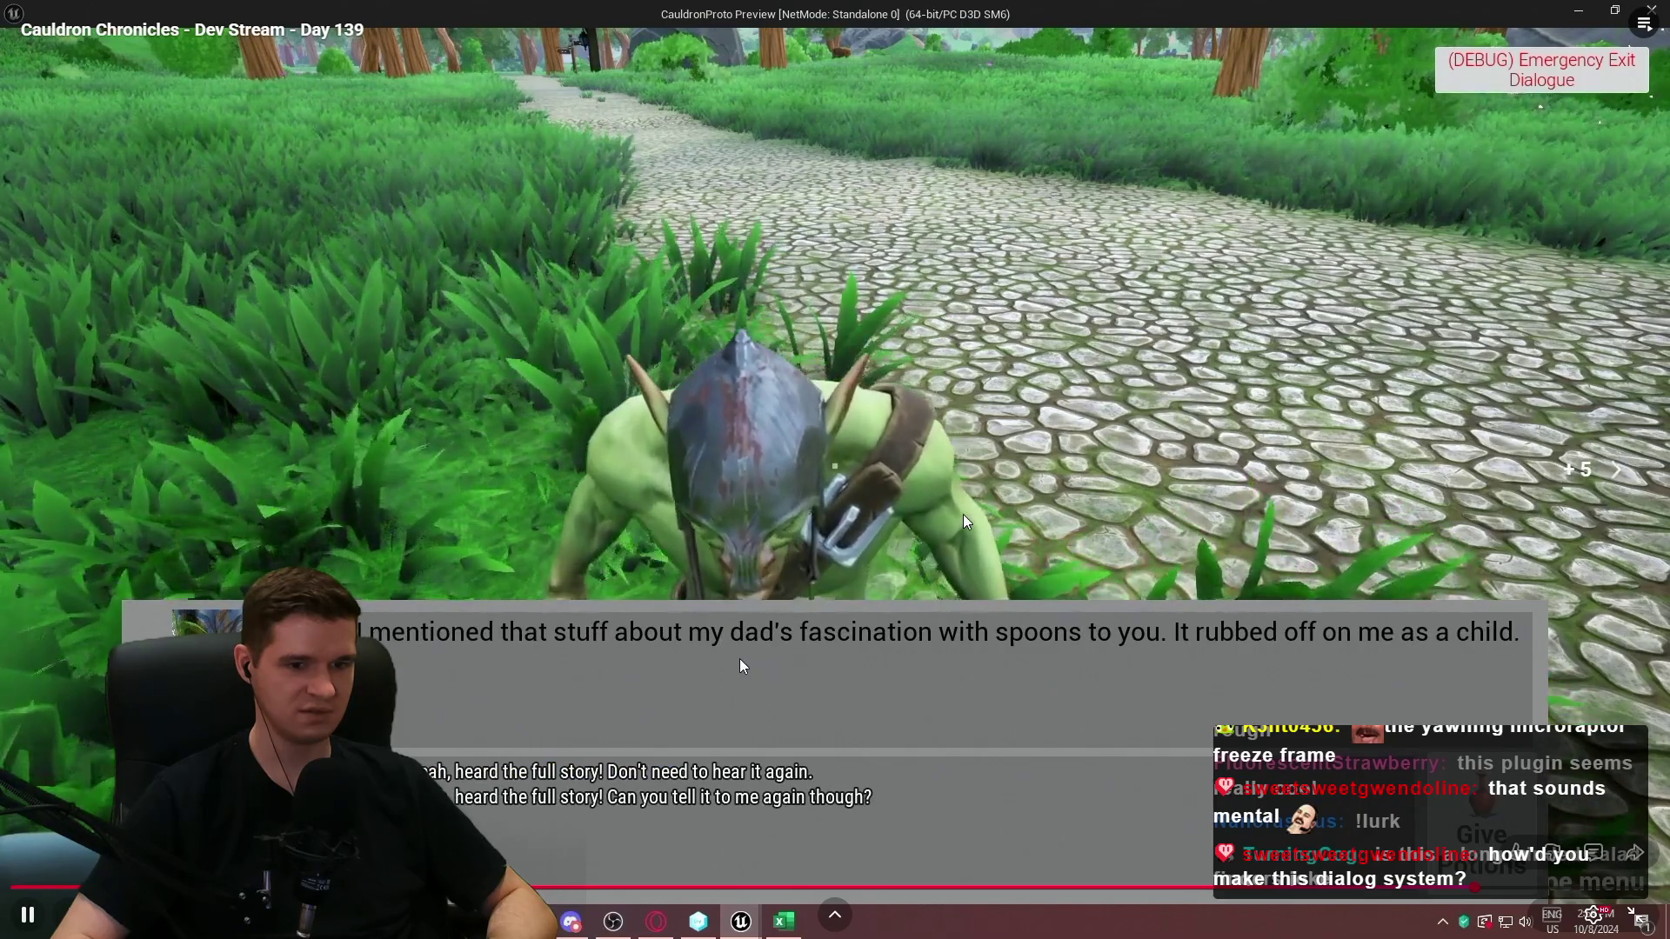
pyautogui.press('Right')
pyautogui.press('Left')
pyautogui.press('Left')
pyautogui.press('Left')
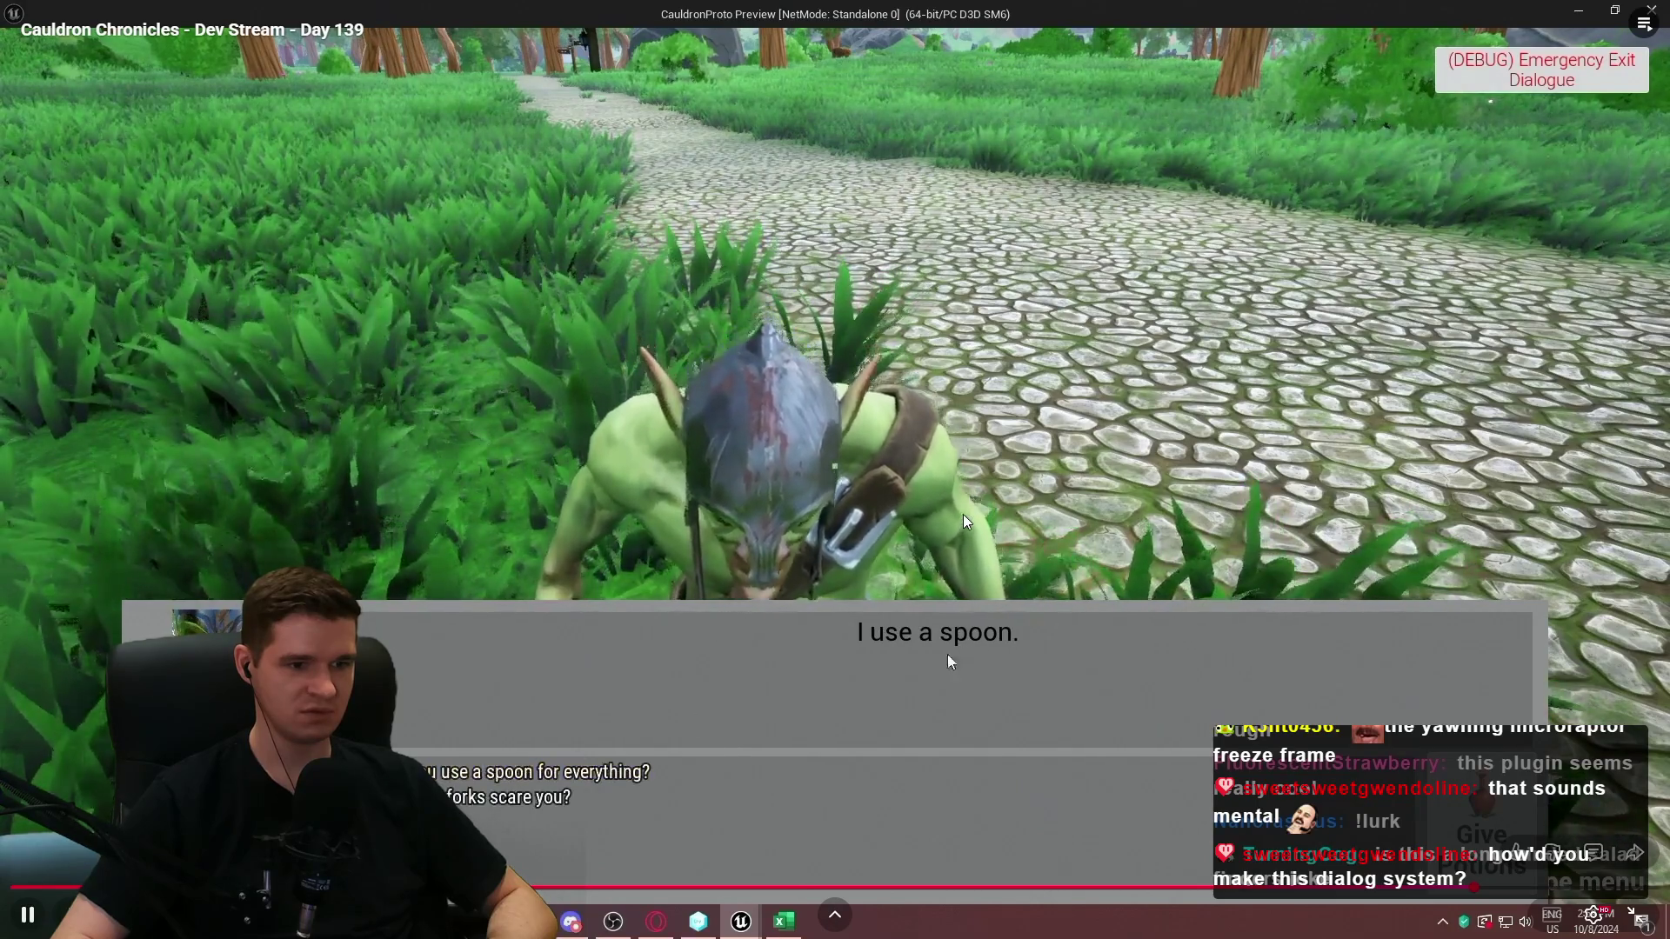
pyautogui.press('space')
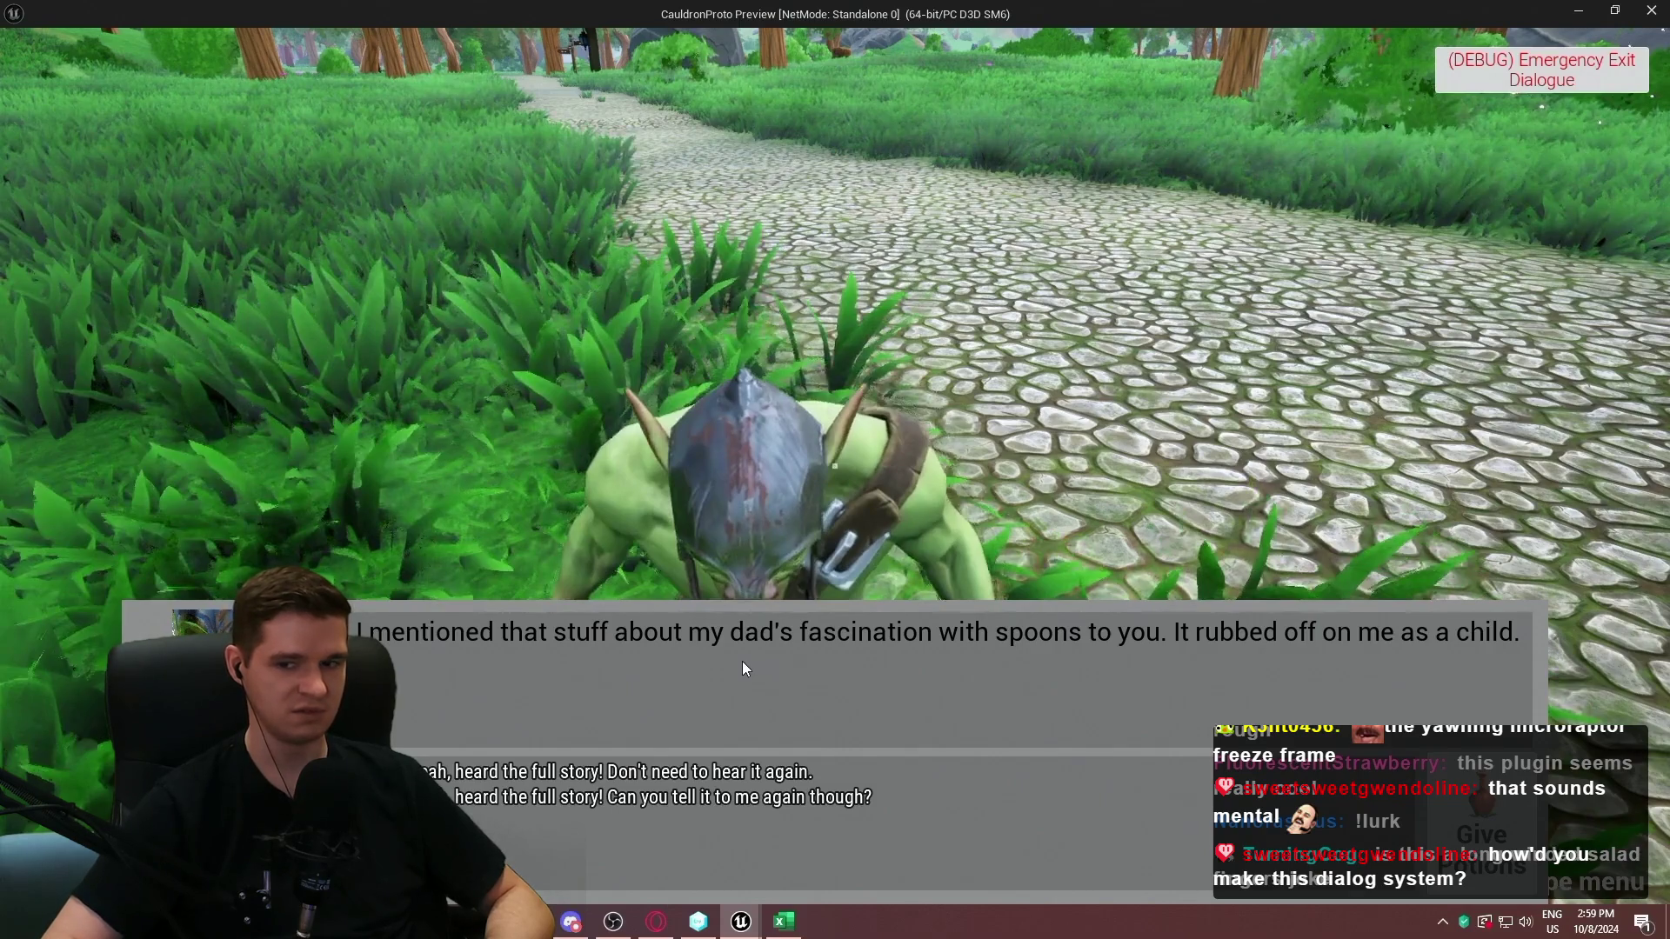
# Step: Exit fullscreen and close the two extra stream tabs
pyautogui.moveTo(963, 523)
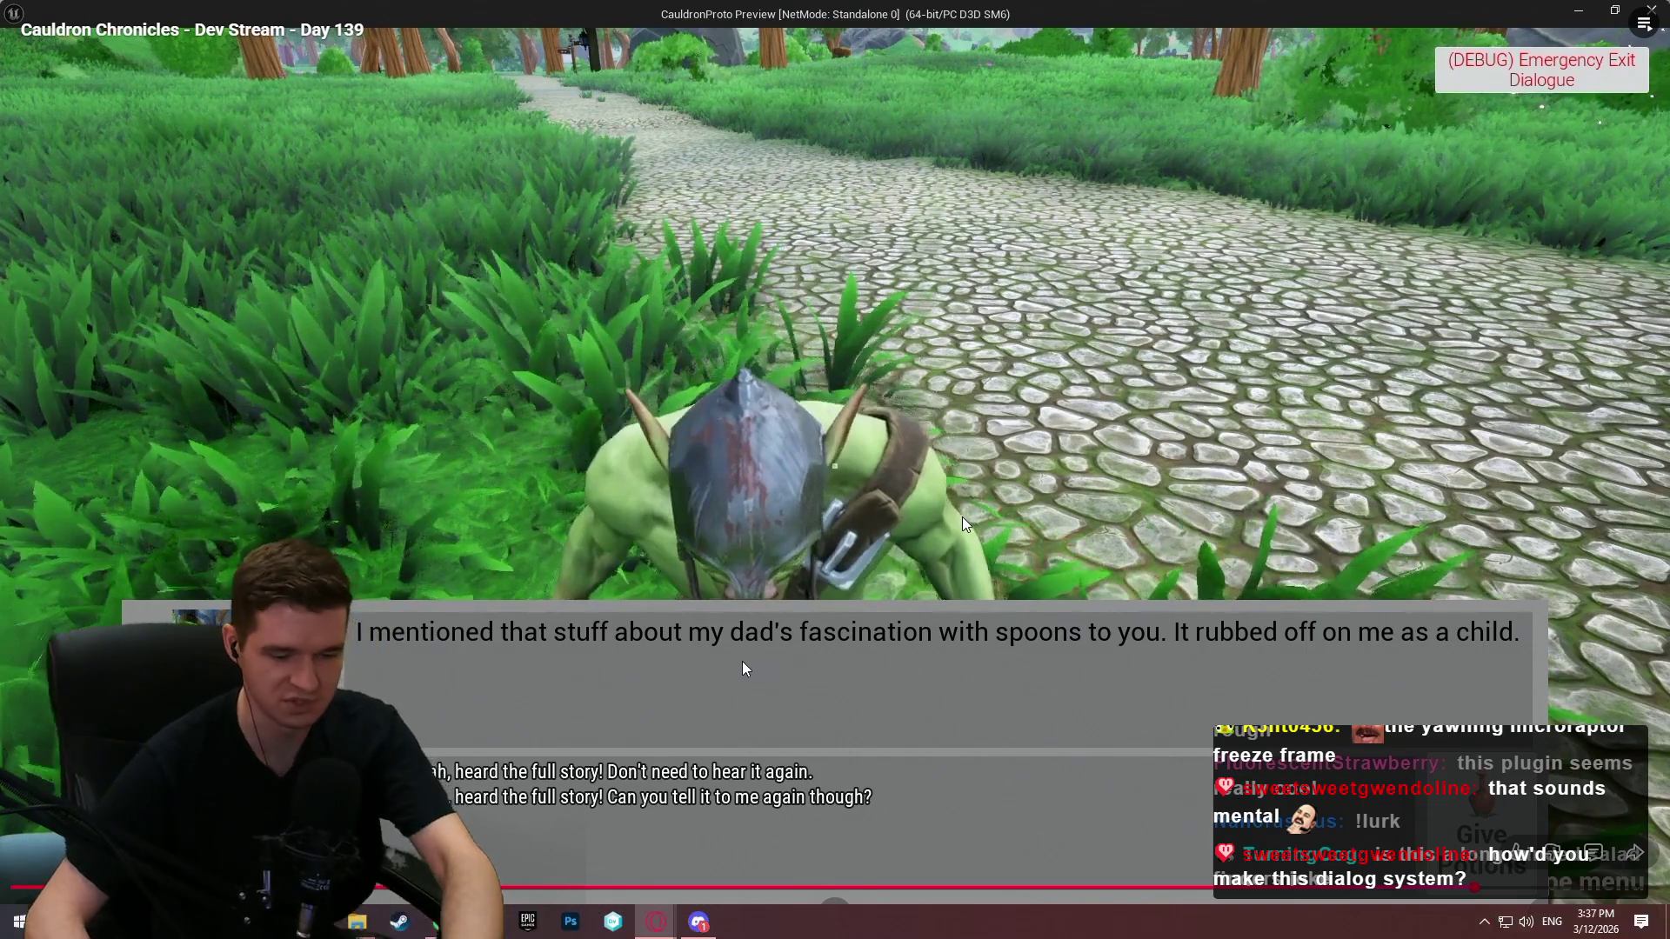
pyautogui.press('Escape')
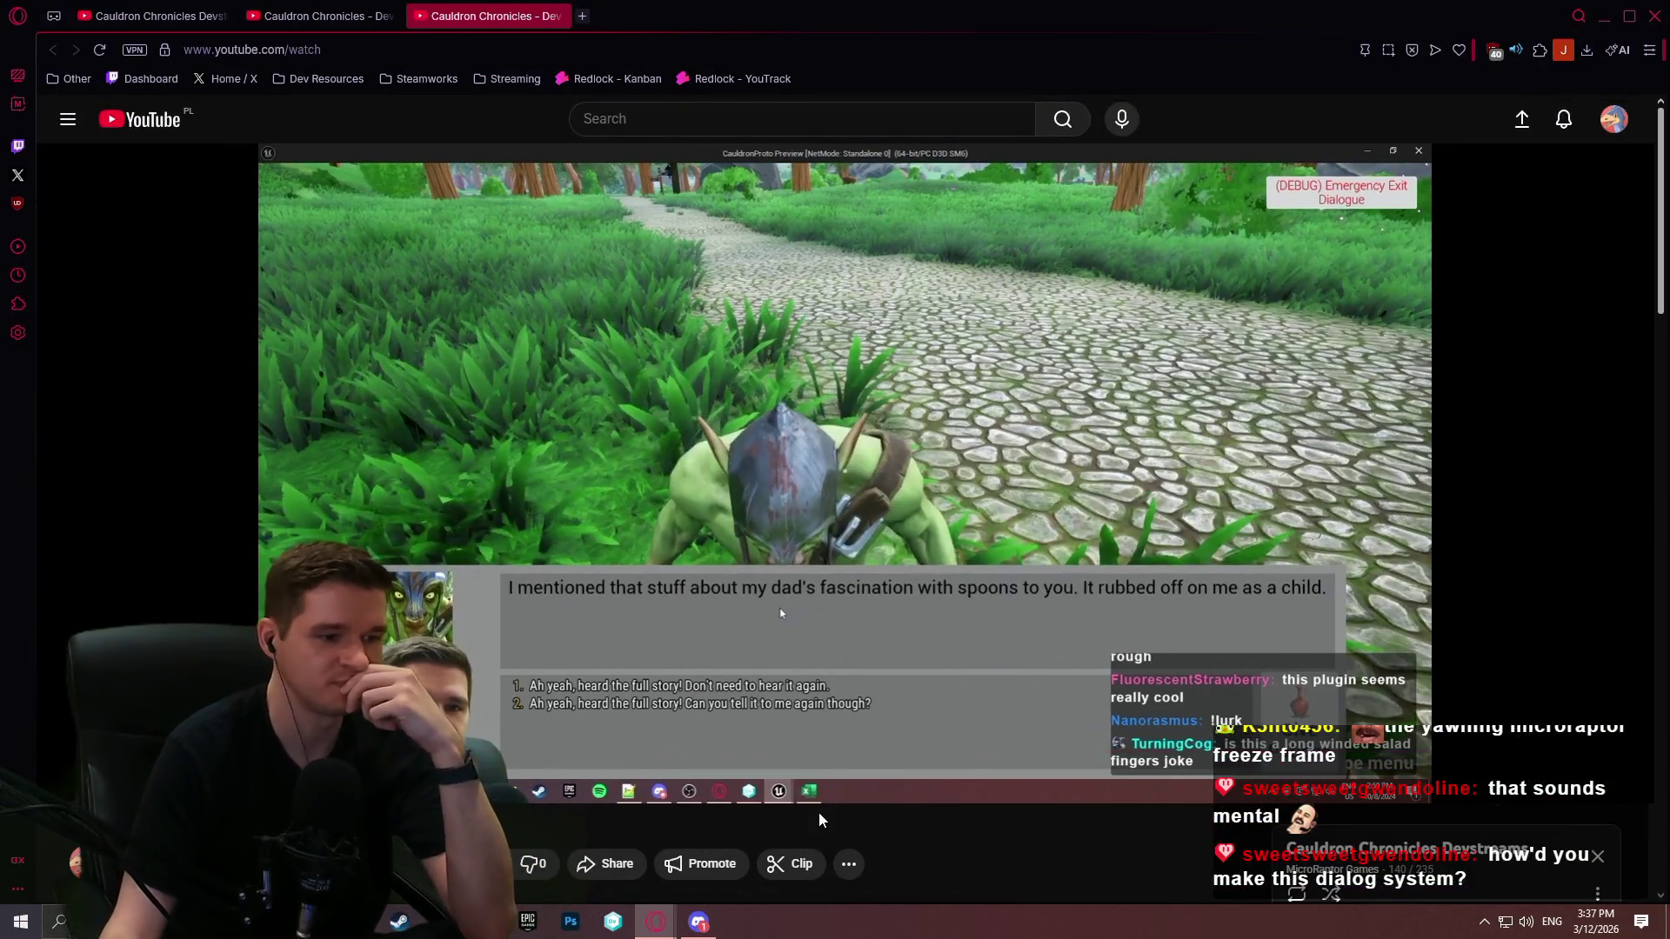
pyautogui.click(580, 15)
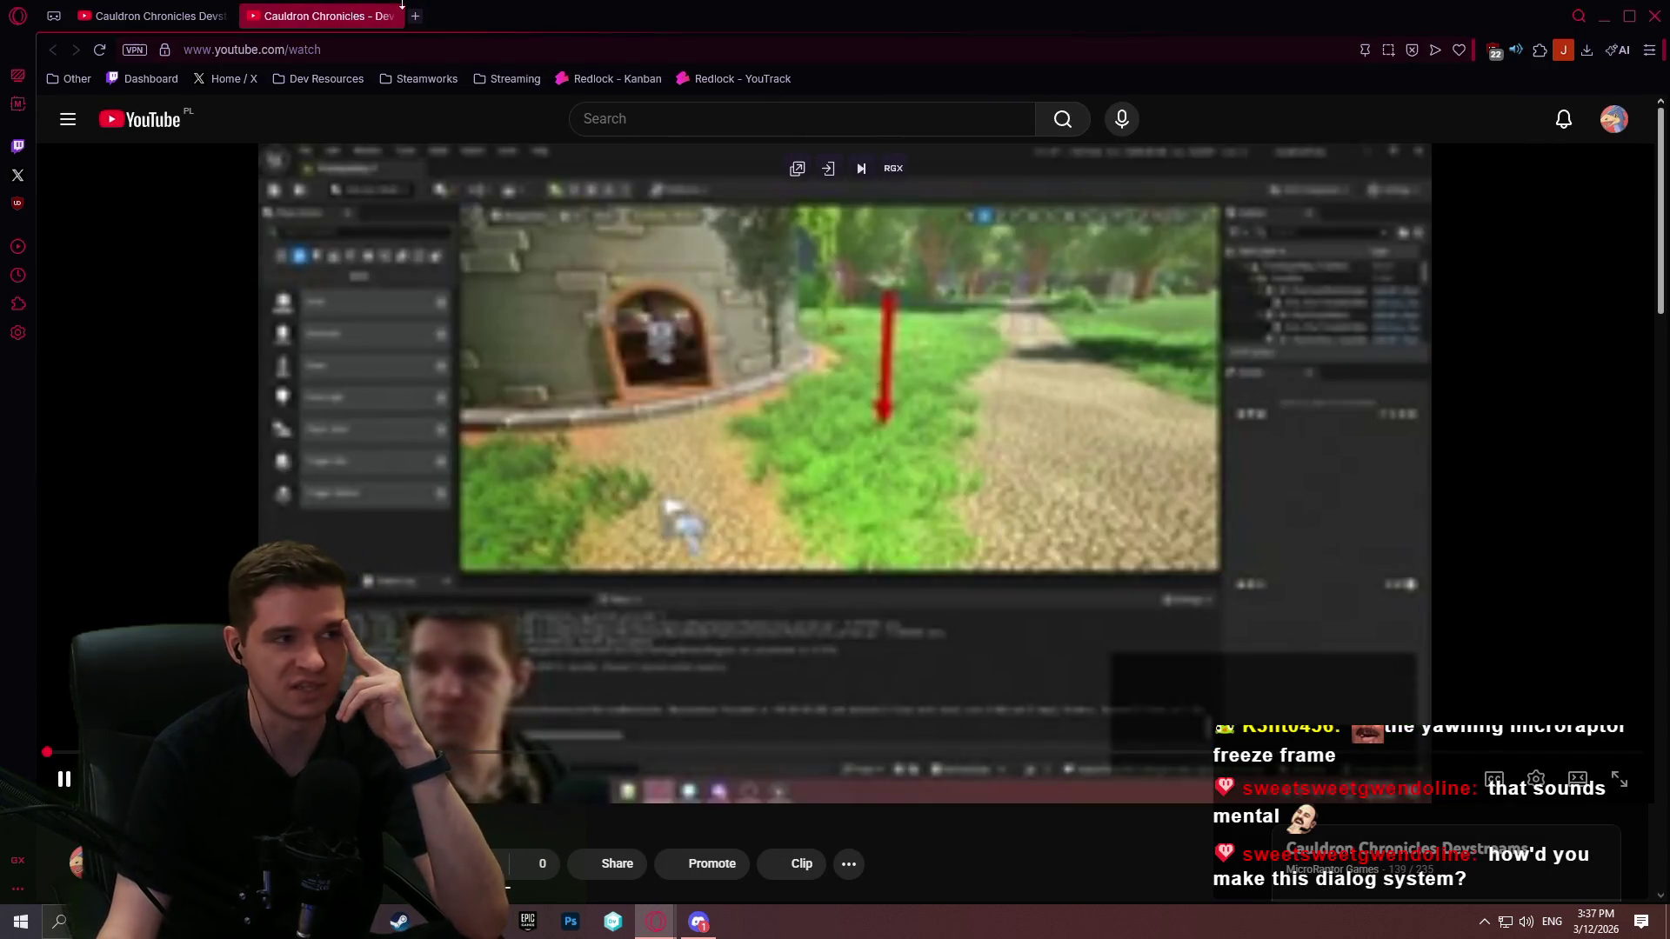
pyautogui.click(394, 16)
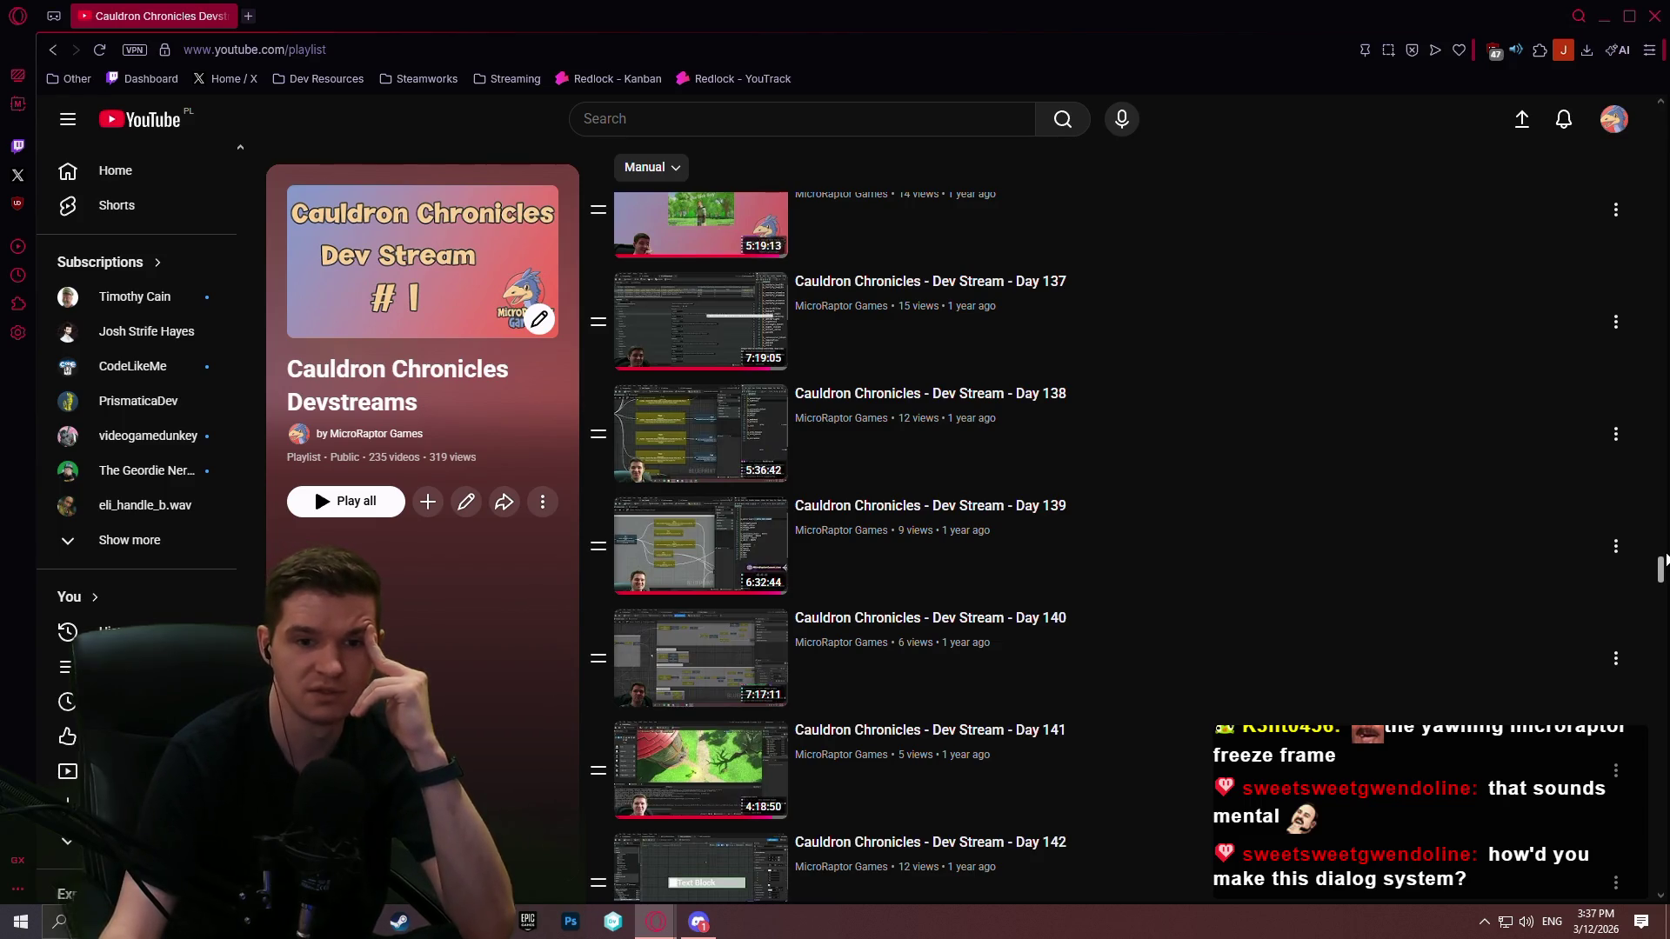
pyautogui.moveTo(1662, 570)
pyautogui.mouseDown()
pyautogui.moveTo(1636, 209)
pyautogui.moveTo(1635, 870)
pyautogui.mouseUp()
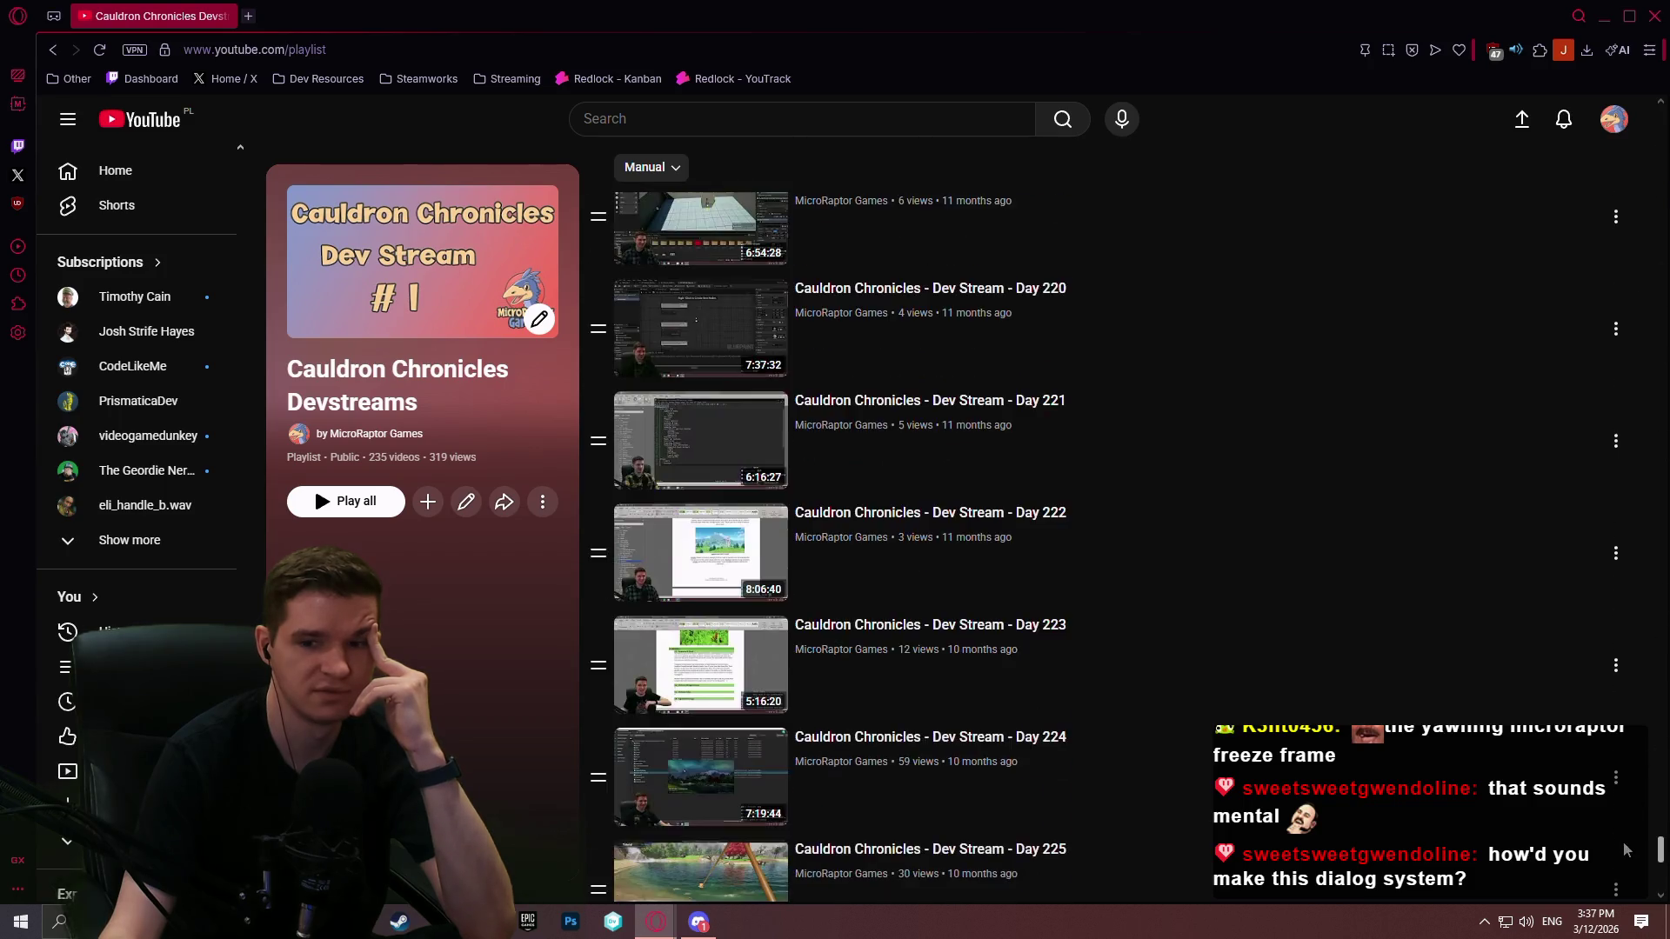
# Step: Return to the MicroRaptor Games Playlists page, scroll it, and minimize the browser
pyautogui.click(53, 49)
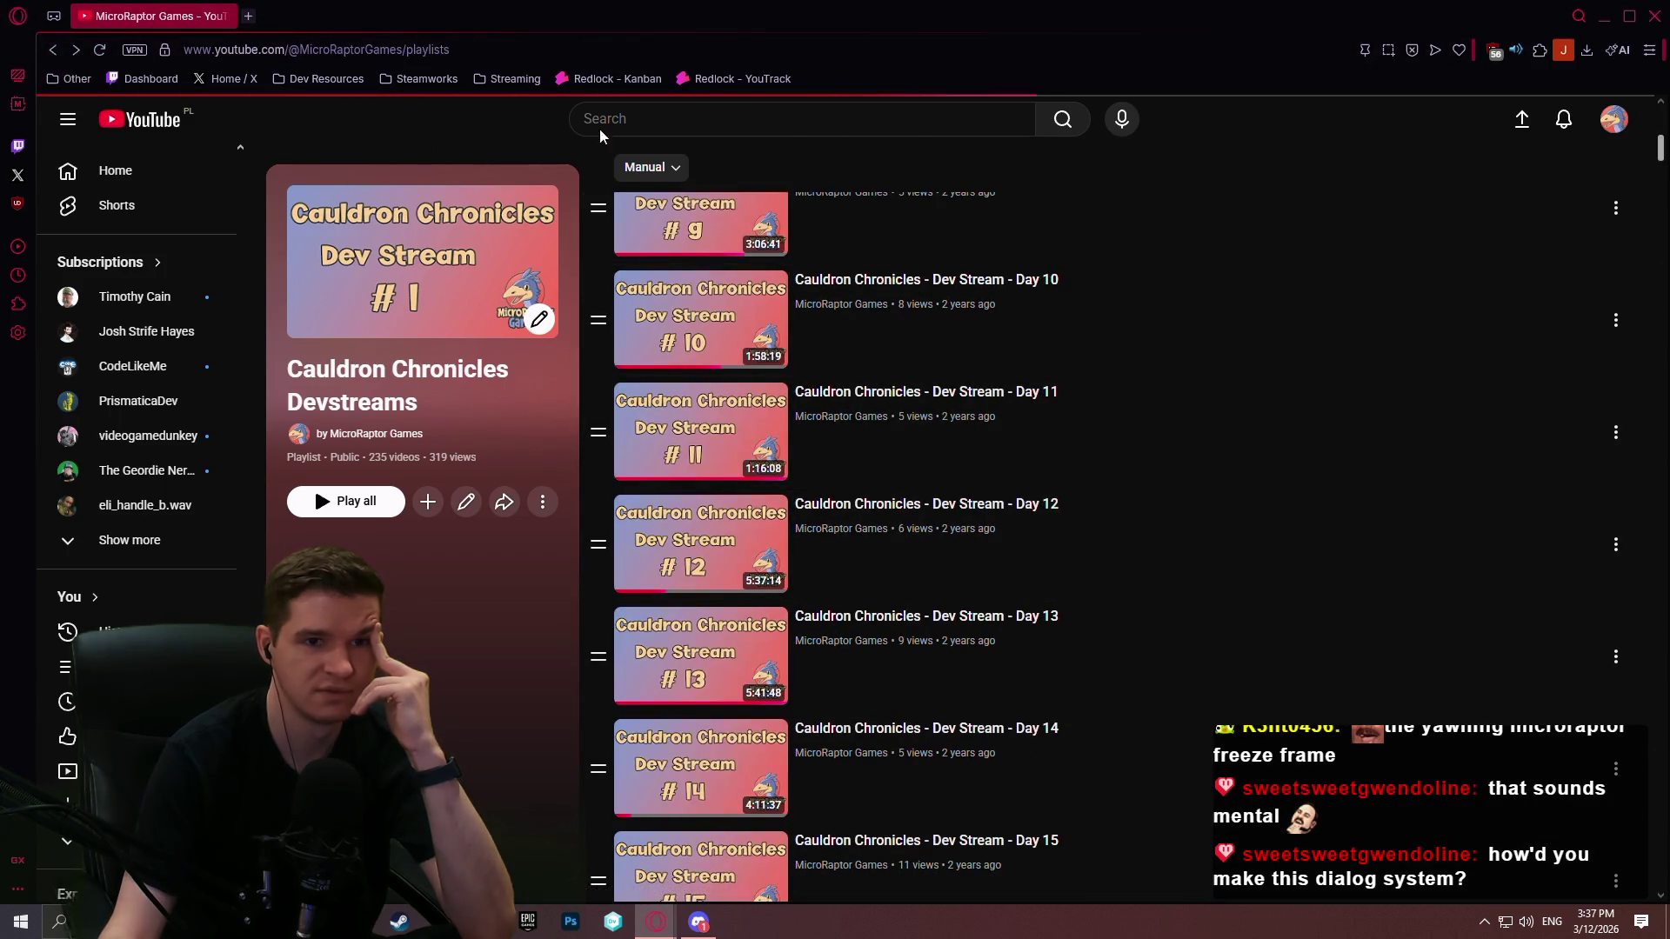
pyautogui.scroll(-2, 1610, 435)
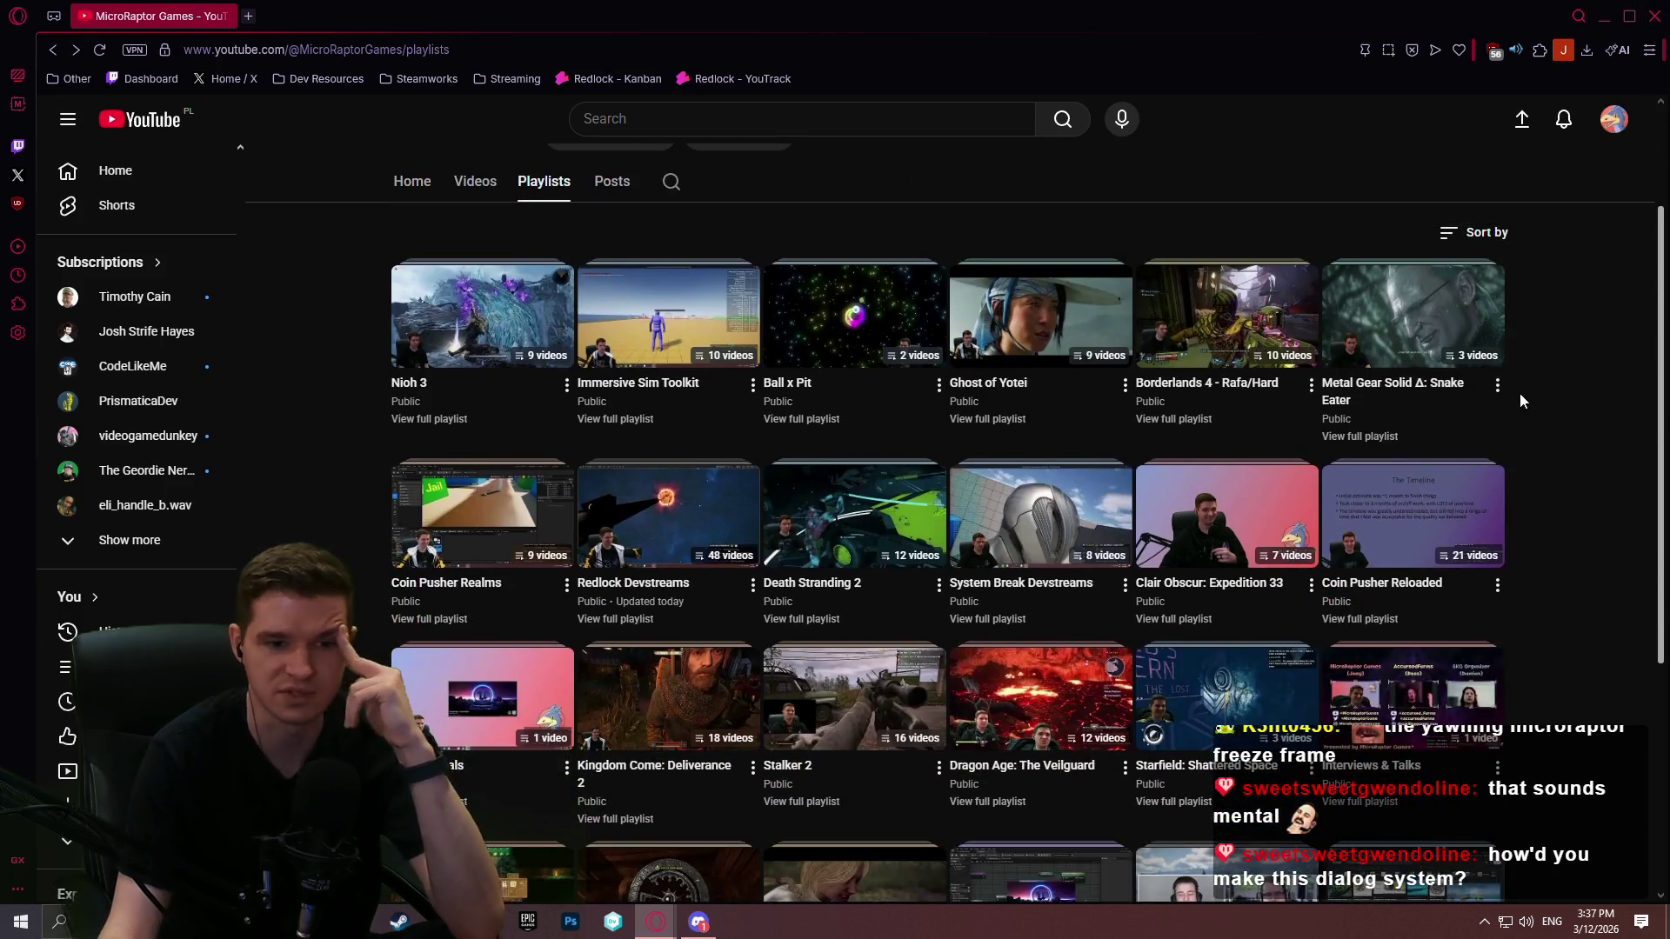
pyautogui.scroll(-3, 1565, 408)
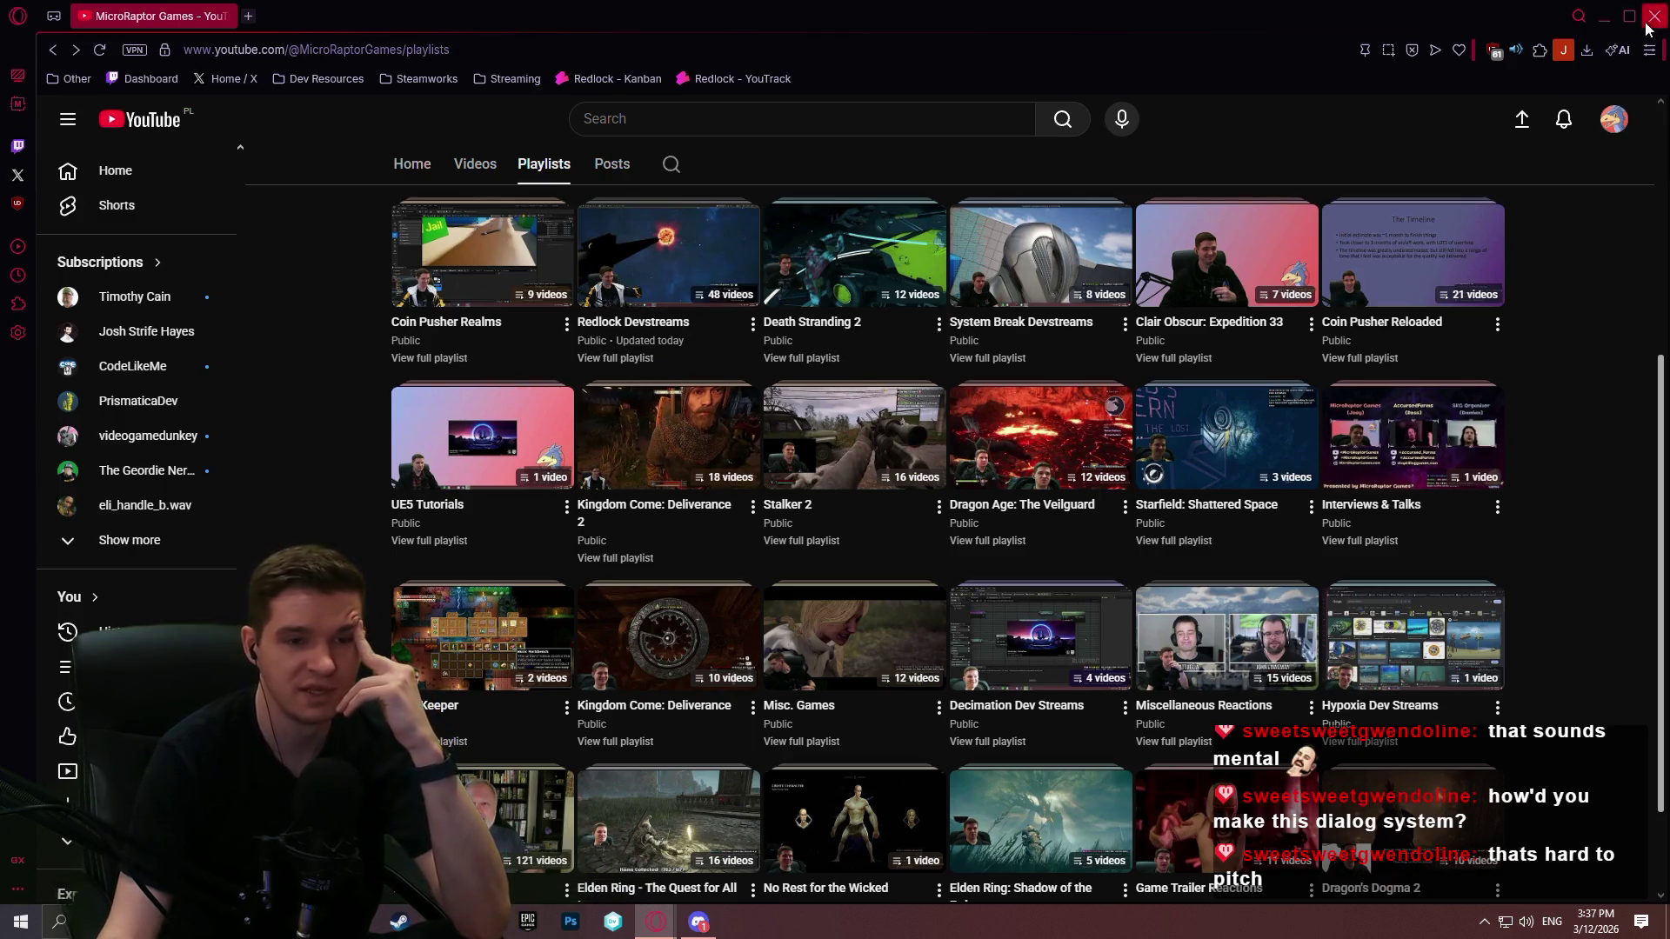
pyautogui.click(1603, 15)
pyautogui.click(60, 921)
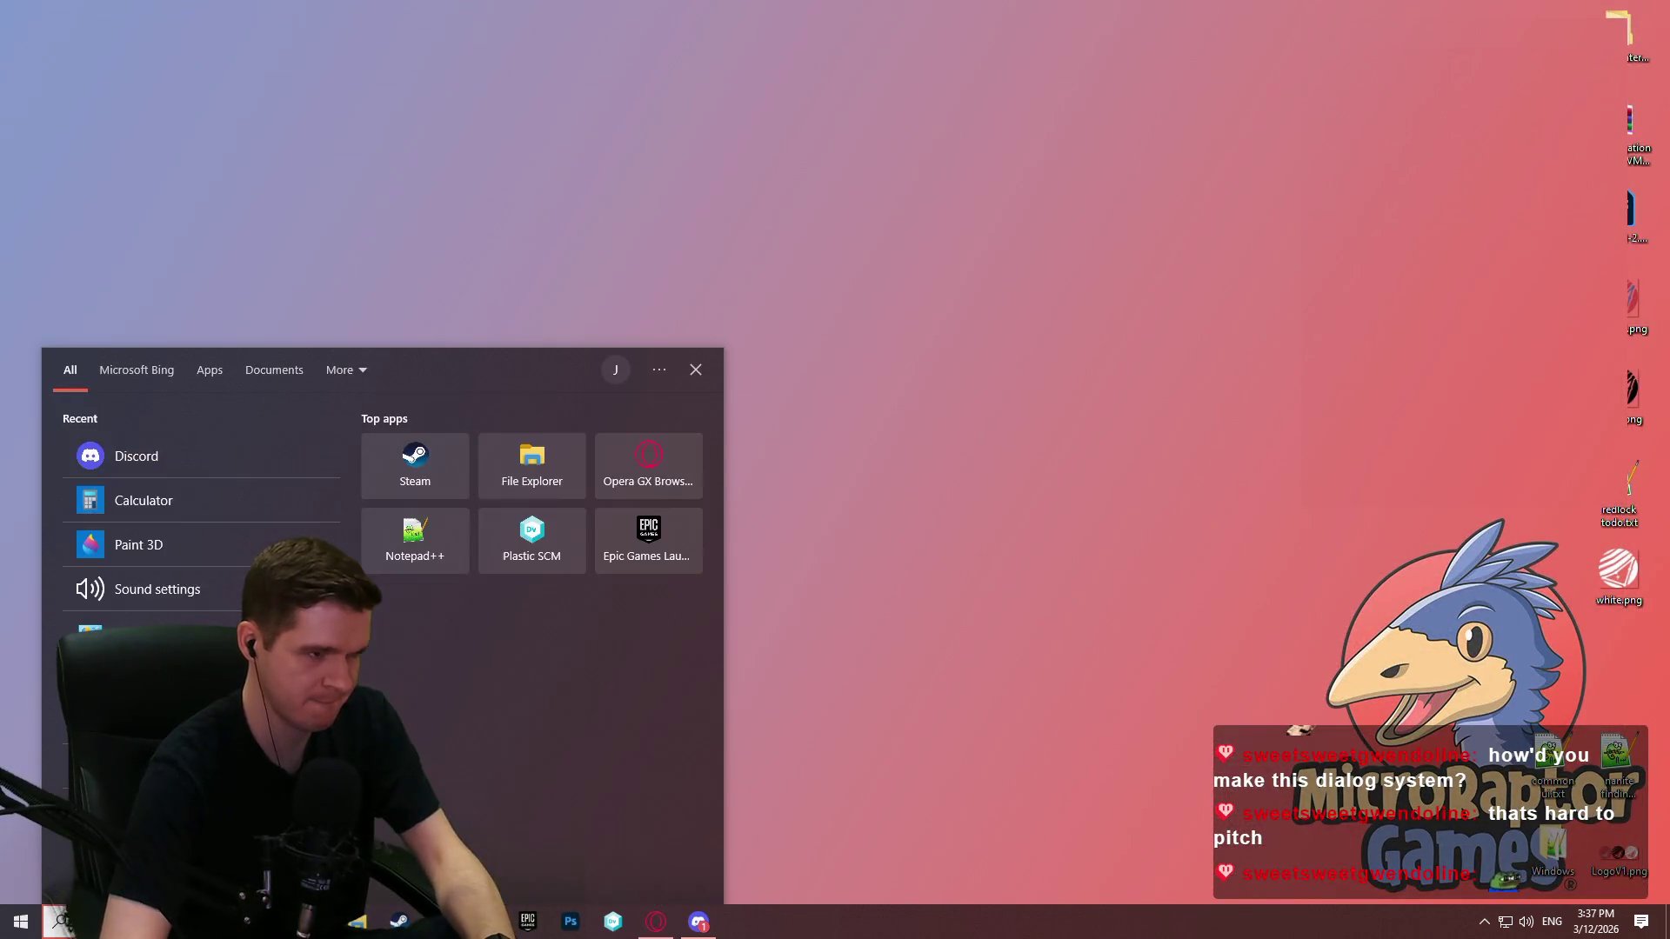
# Step: Launch PowerPoint by searching 'pow' and open the CauldronChronicles - Pitch Deck.pptx file
pyautogui.hotkey('ctrl', 'v')
pyautogui.press('BackSpace')
pyautogui.press('BackSpace')
pyautogui.press('BackSpace')
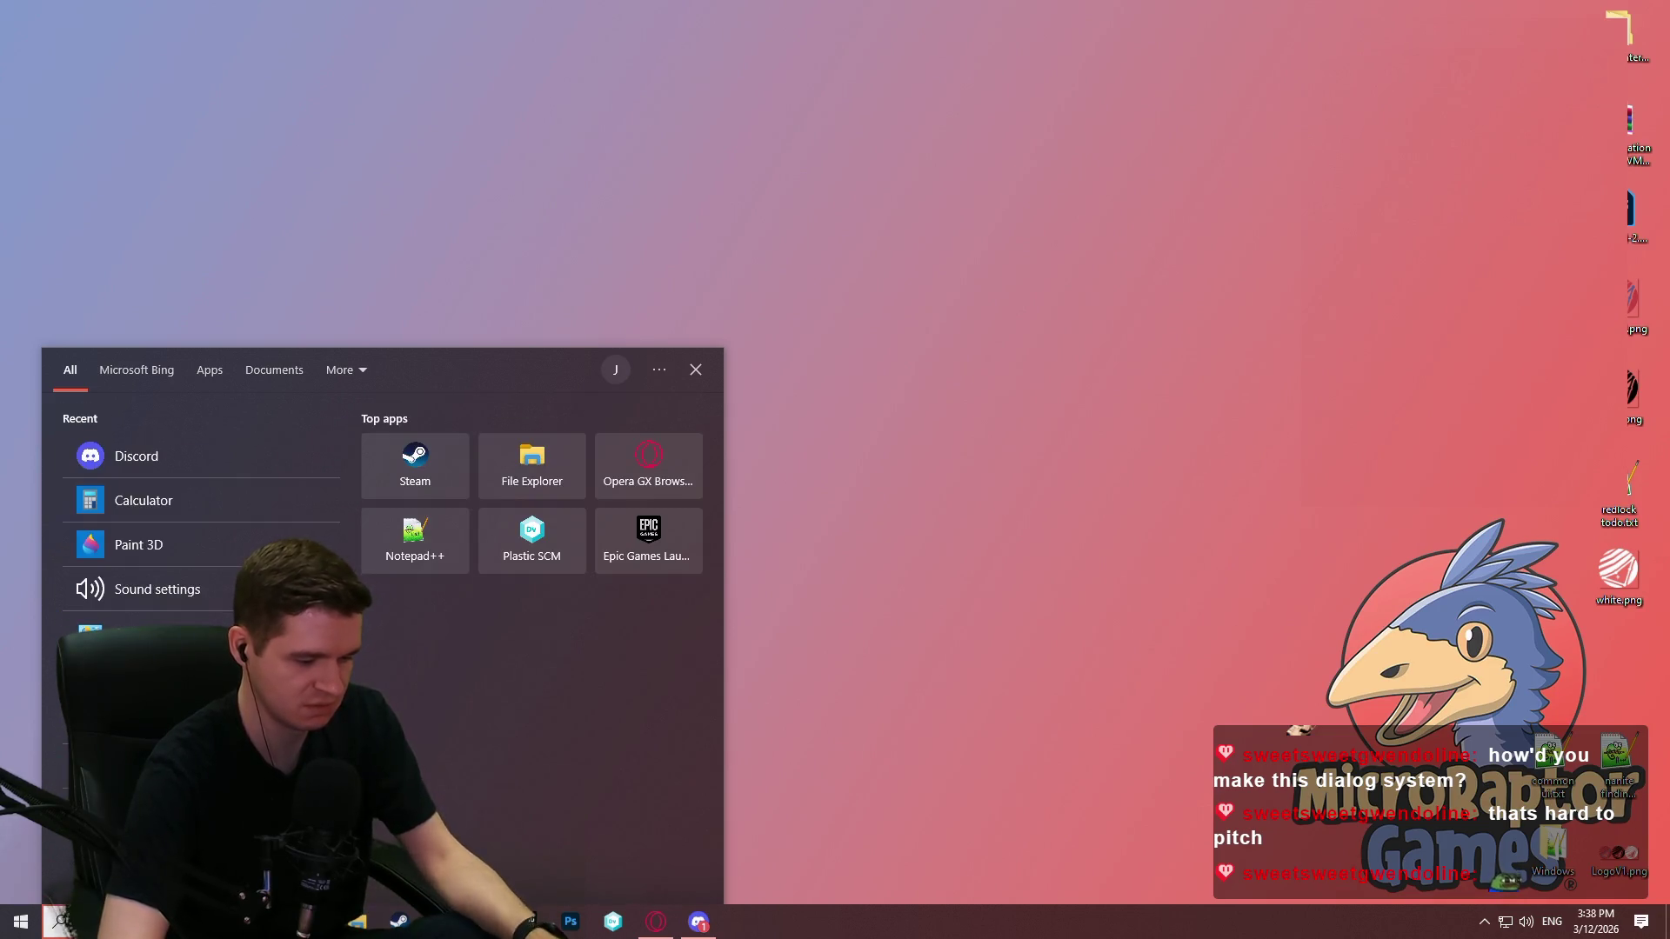
pyautogui.write('pow')
pyautogui.press('Return')
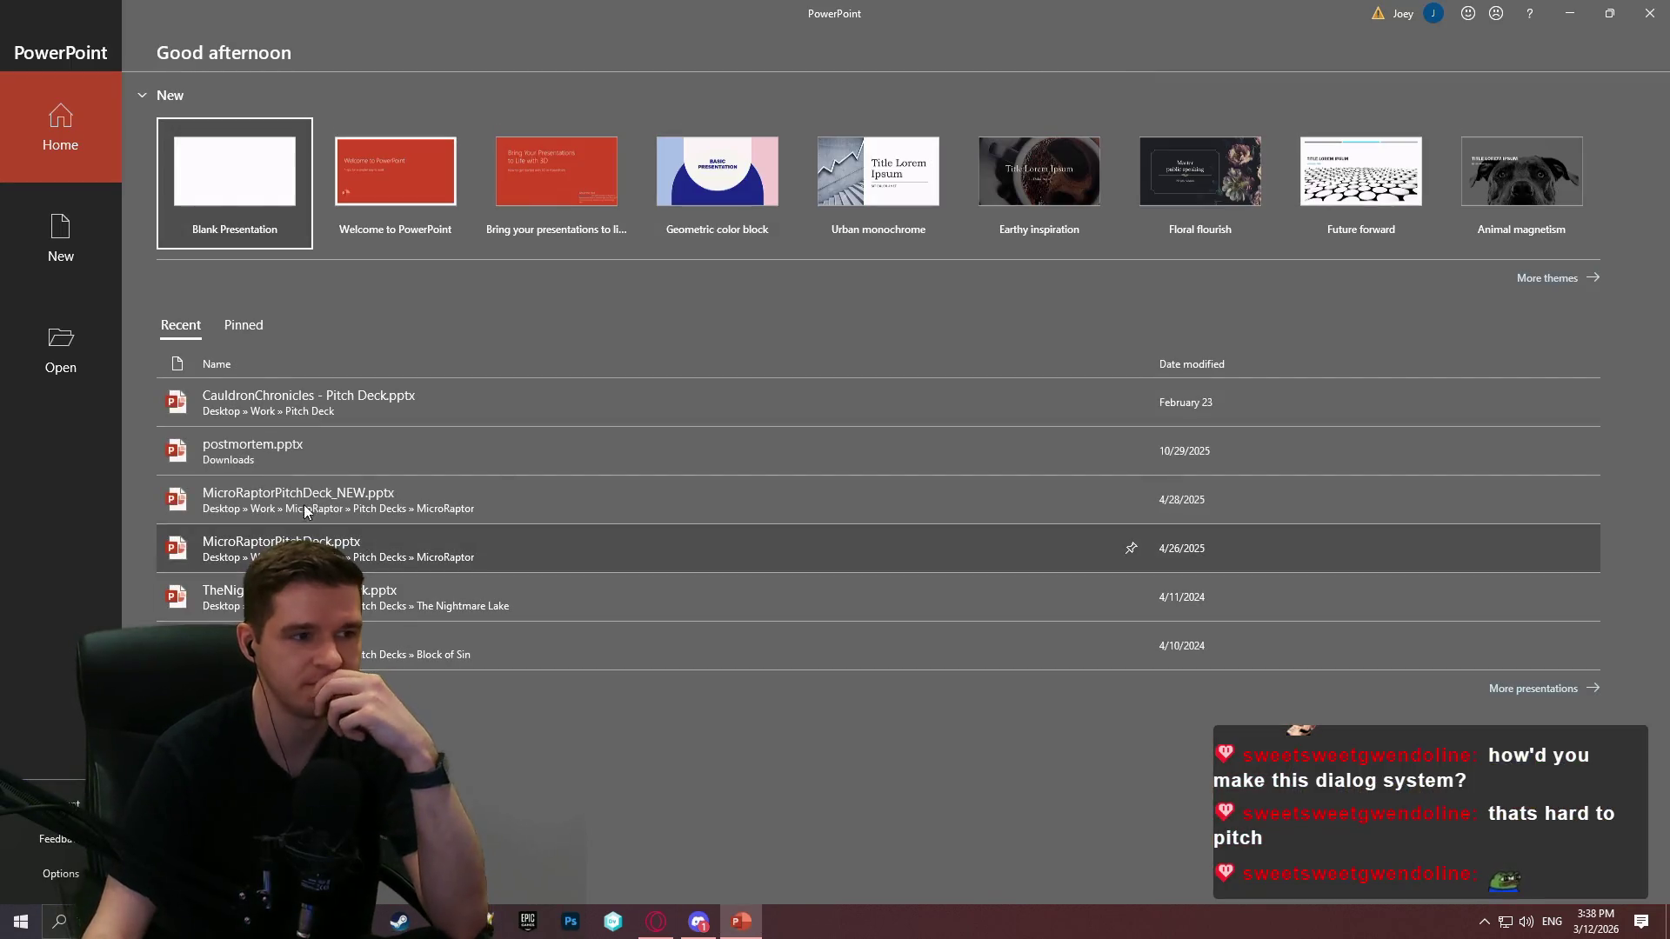
pyautogui.click(437, 405)
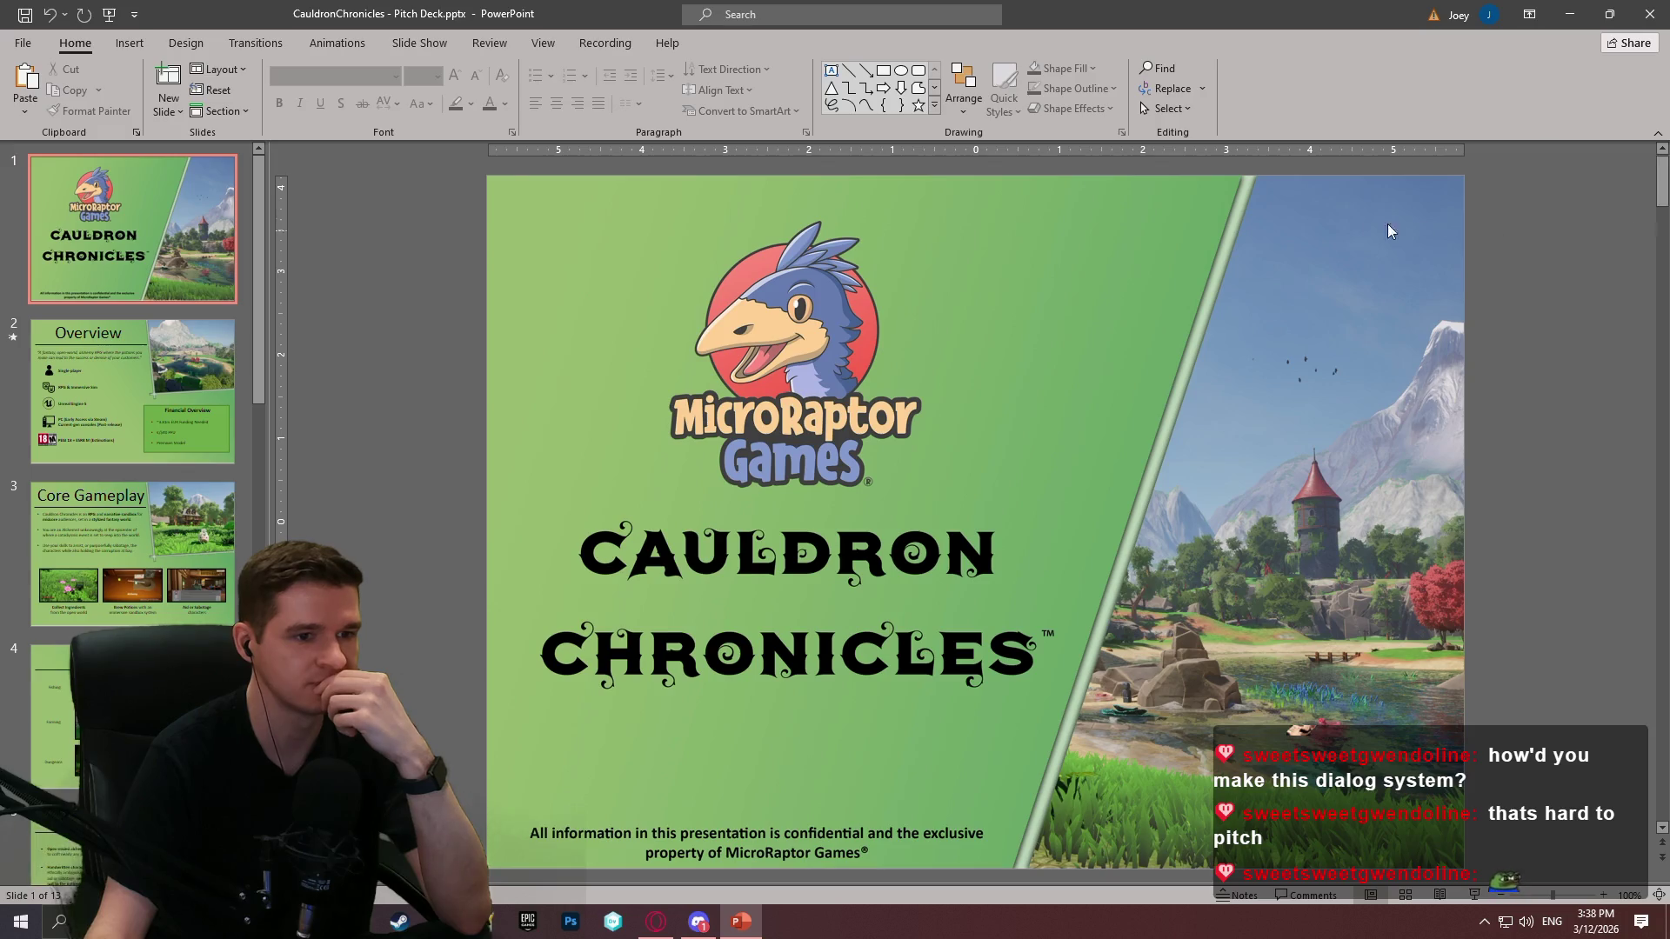
# Step: Scroll the pitch deck to slide 5, Selling Points, and select the Handwritten characters bullet
pyautogui.scroll(-10, 1417, 227)
pyautogui.scroll(3, 1347, 223)
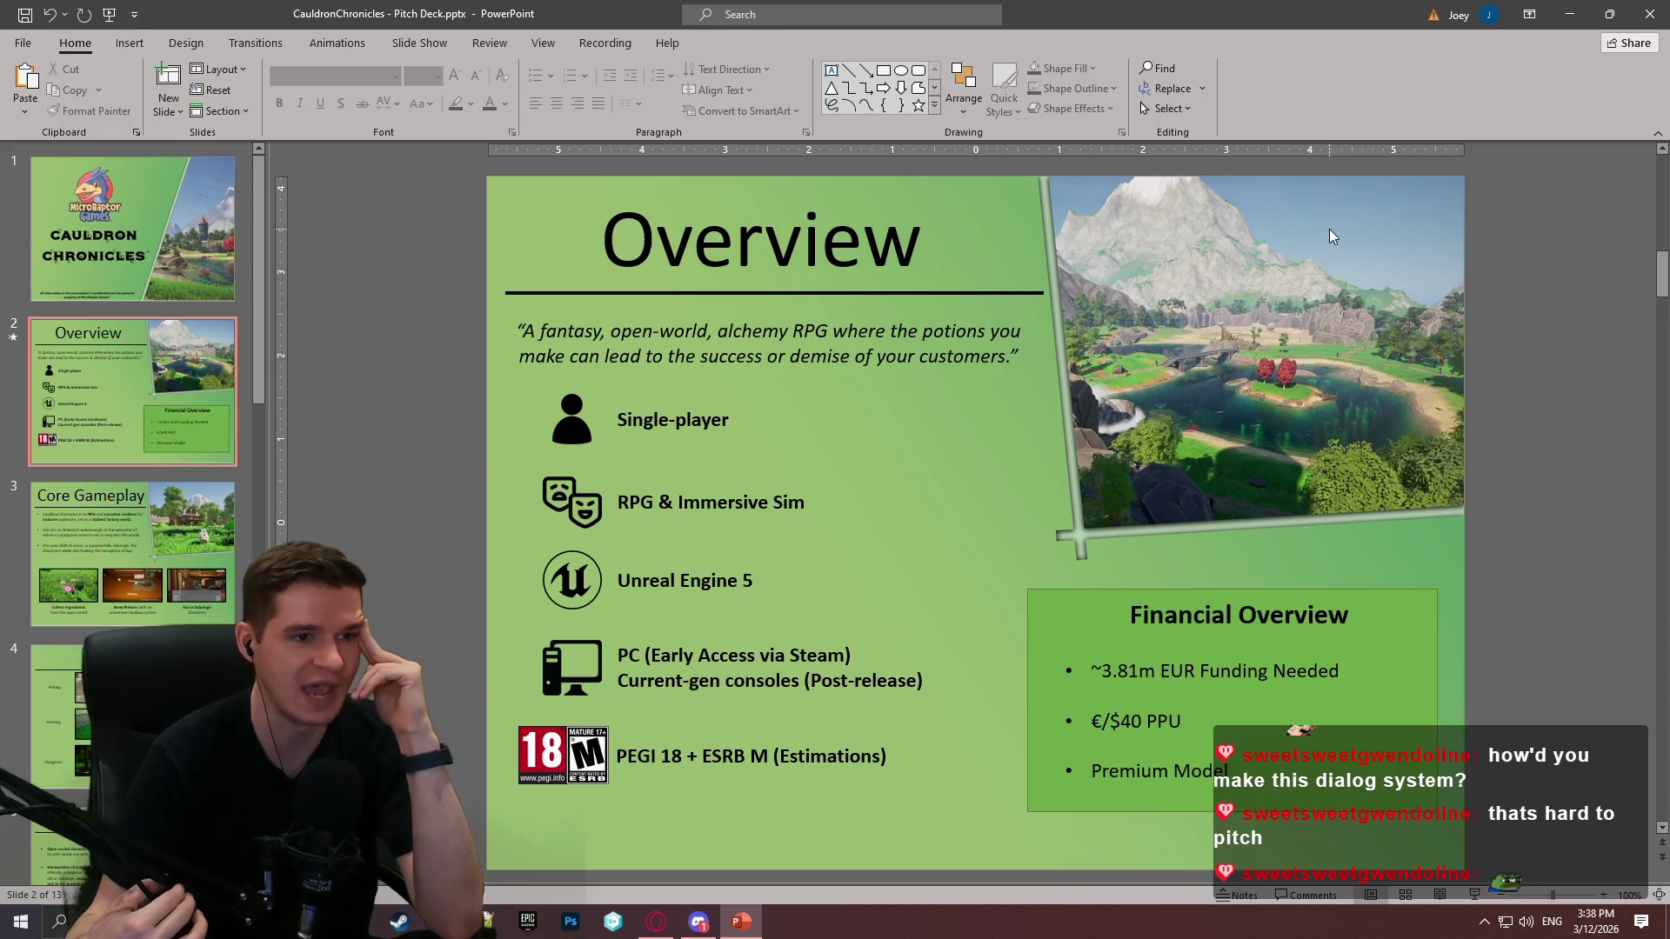
pyautogui.scroll(1, 809, 379)
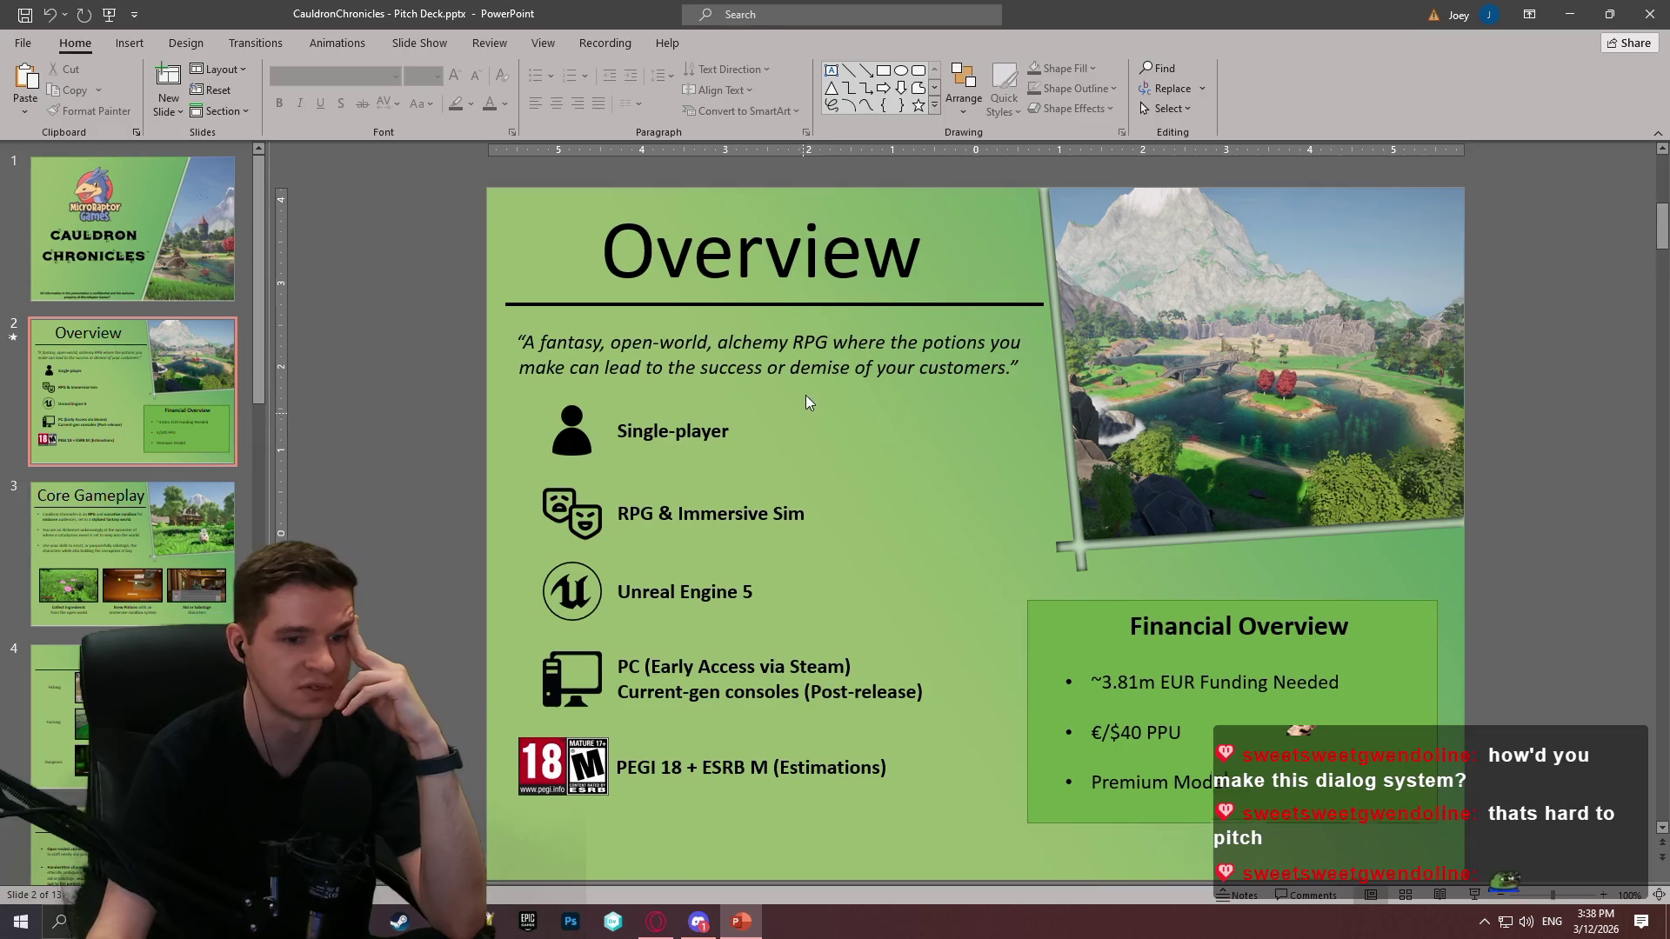
pyautogui.scroll(-3, 809, 391)
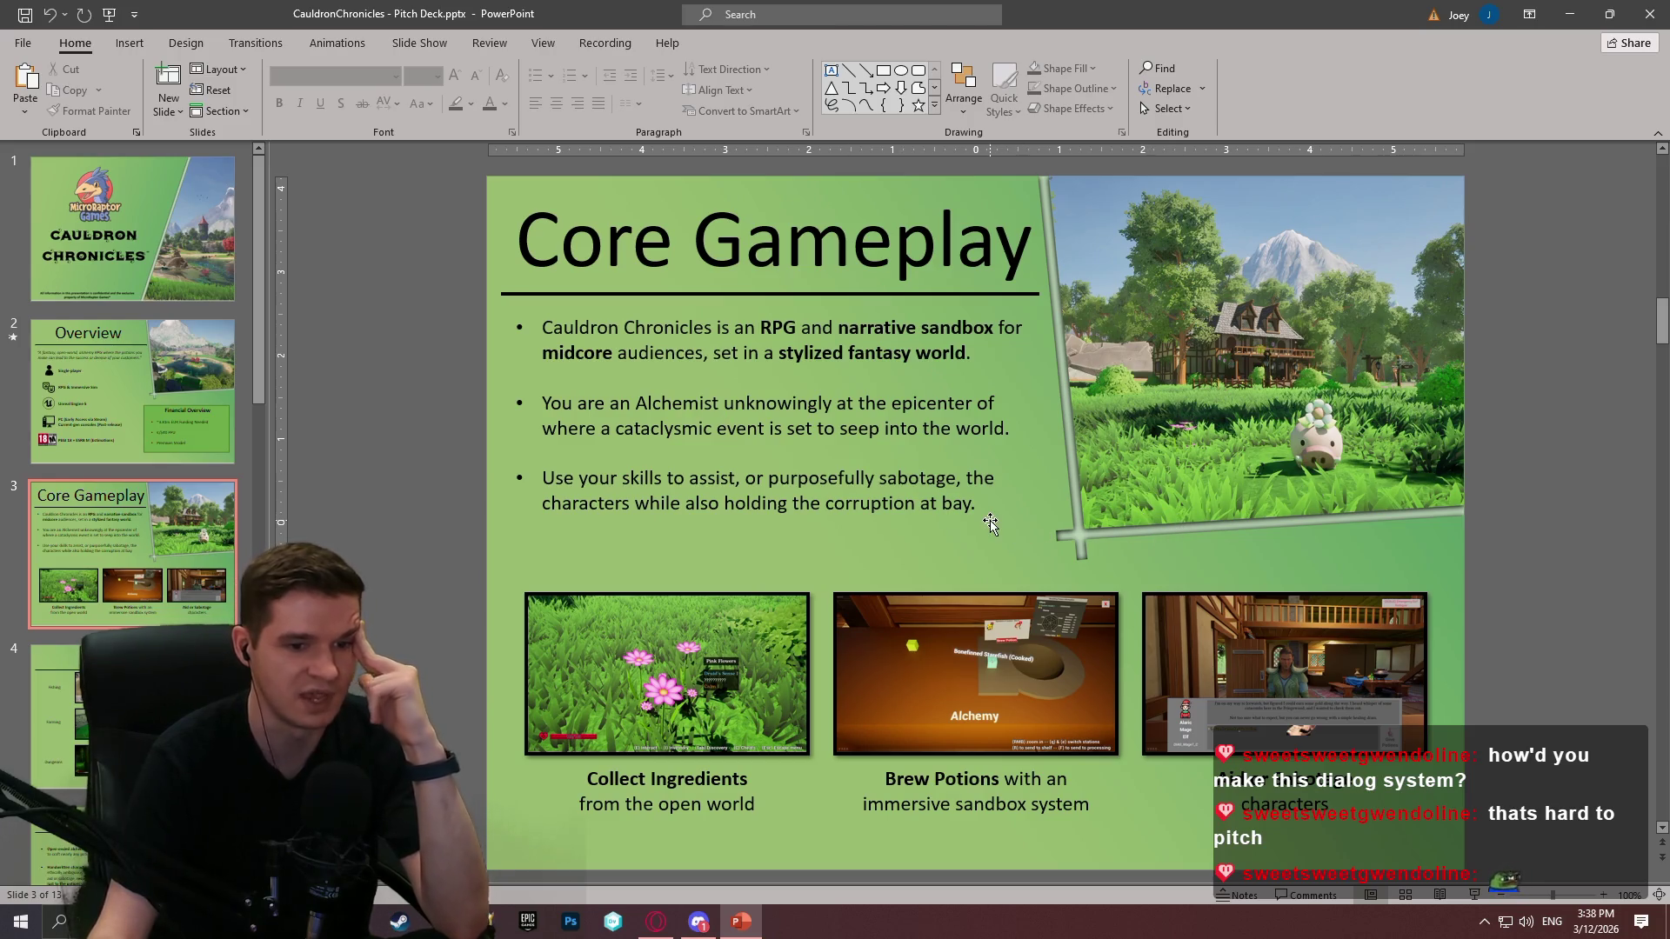
pyautogui.scroll(-1, 939, 489)
pyautogui.scroll(1, 987, 463)
pyautogui.scroll(-1, 988, 463)
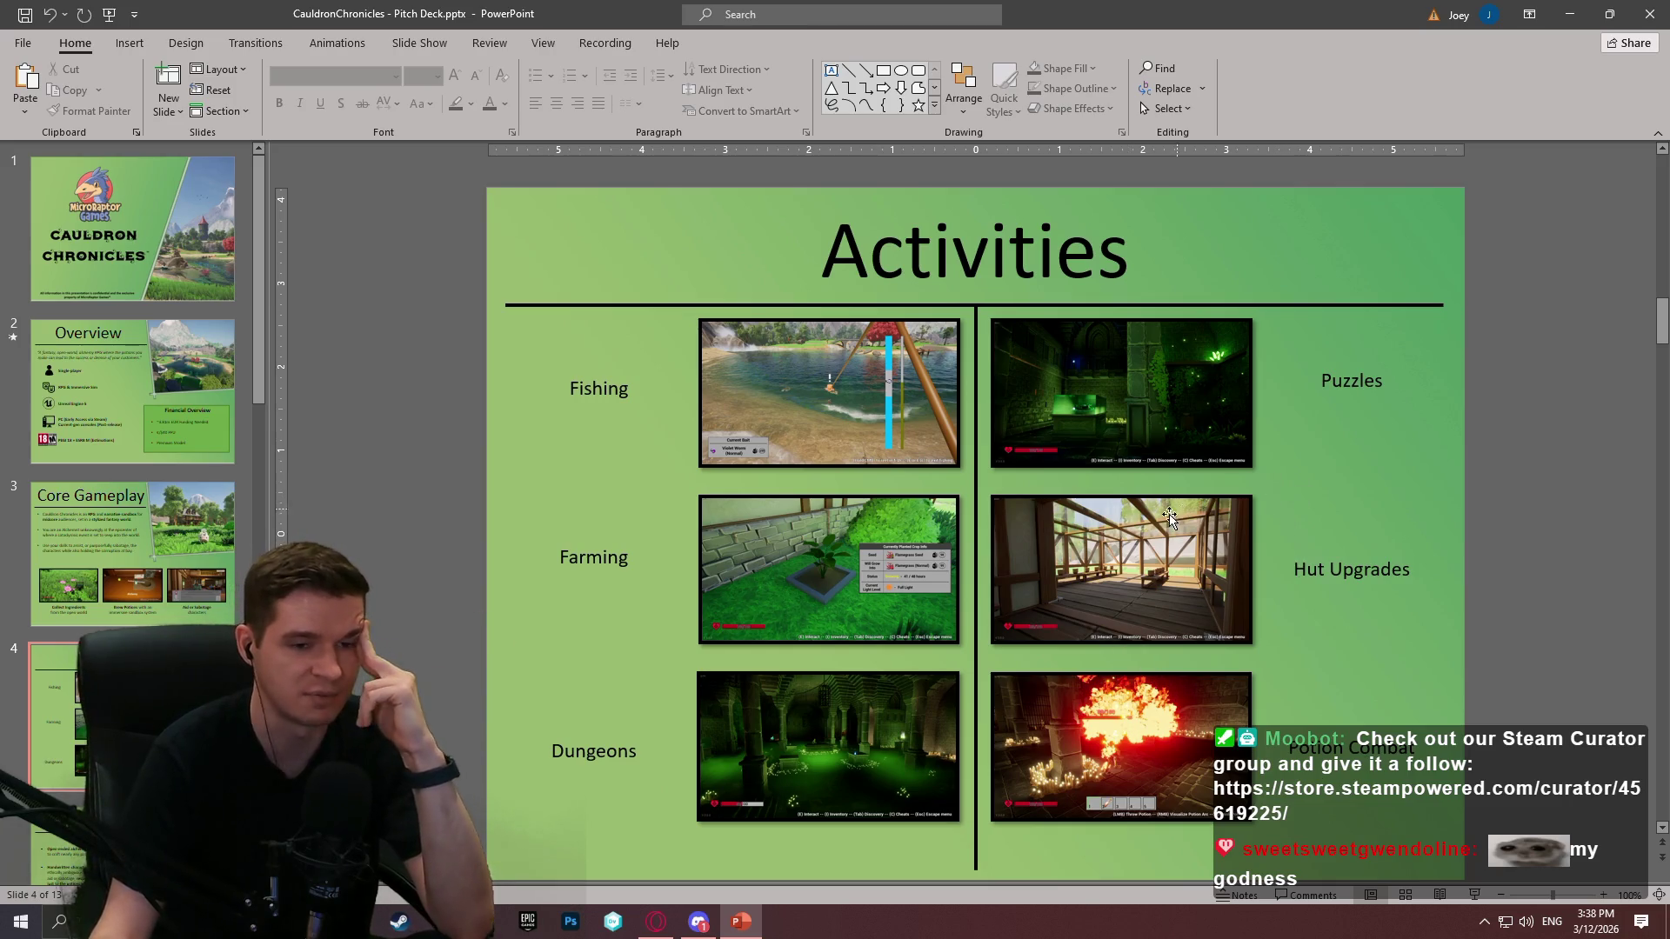
pyautogui.scroll(-1, 1100, 456)
pyautogui.scroll(-2, 1099, 456)
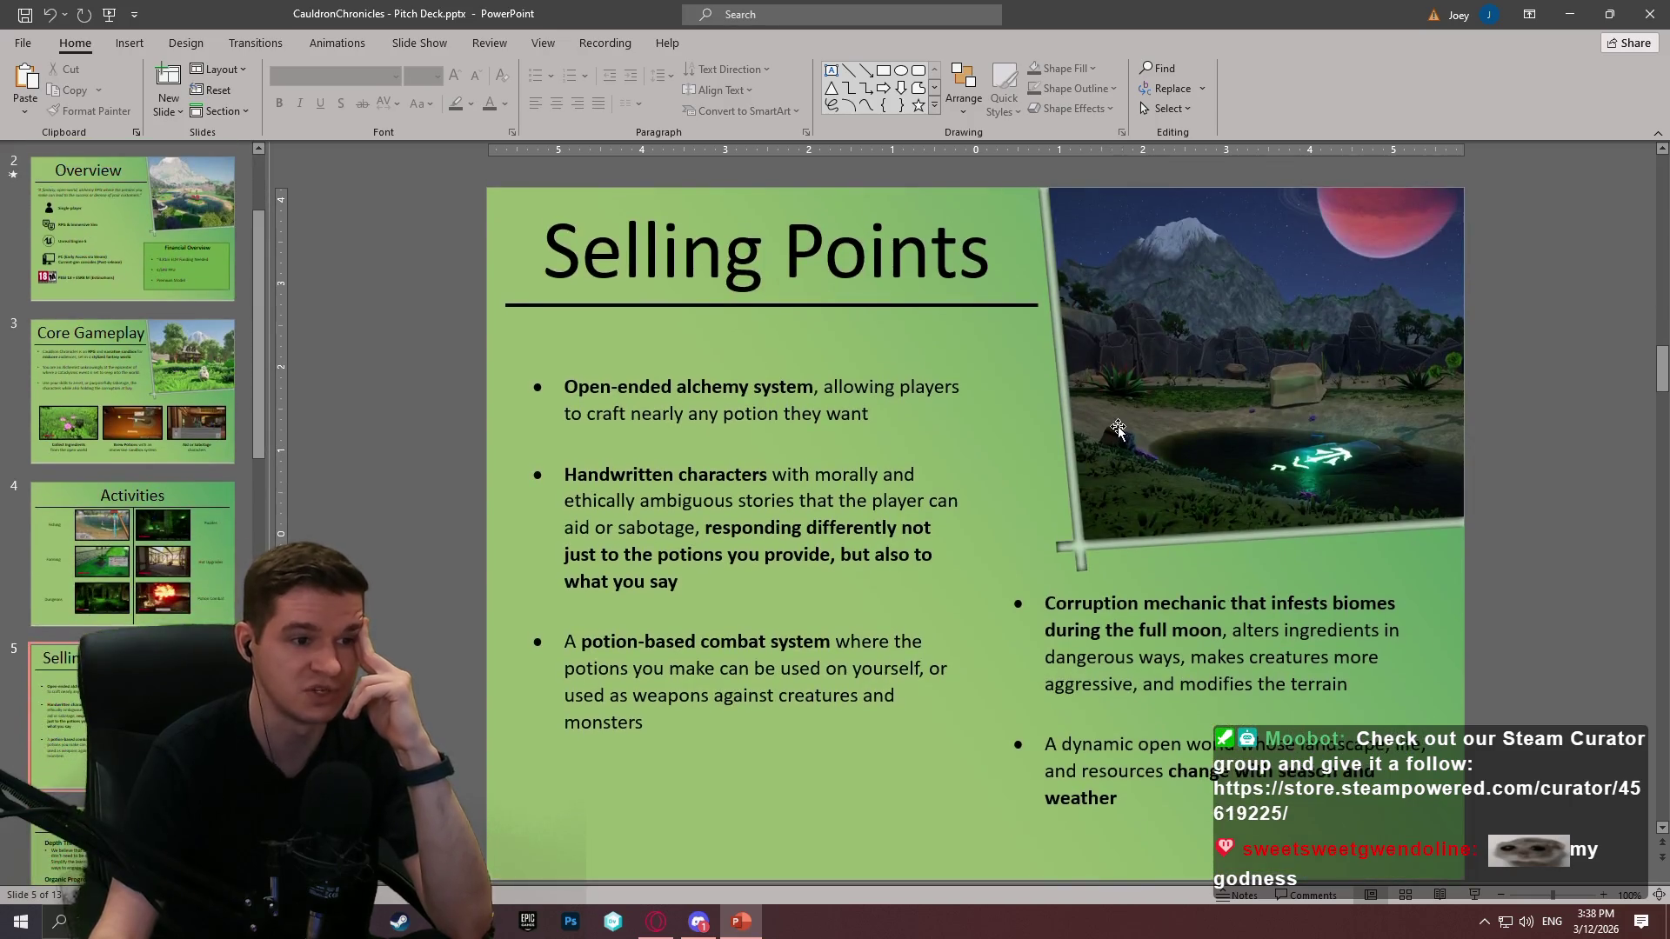
pyautogui.scroll(2, 1221, 435)
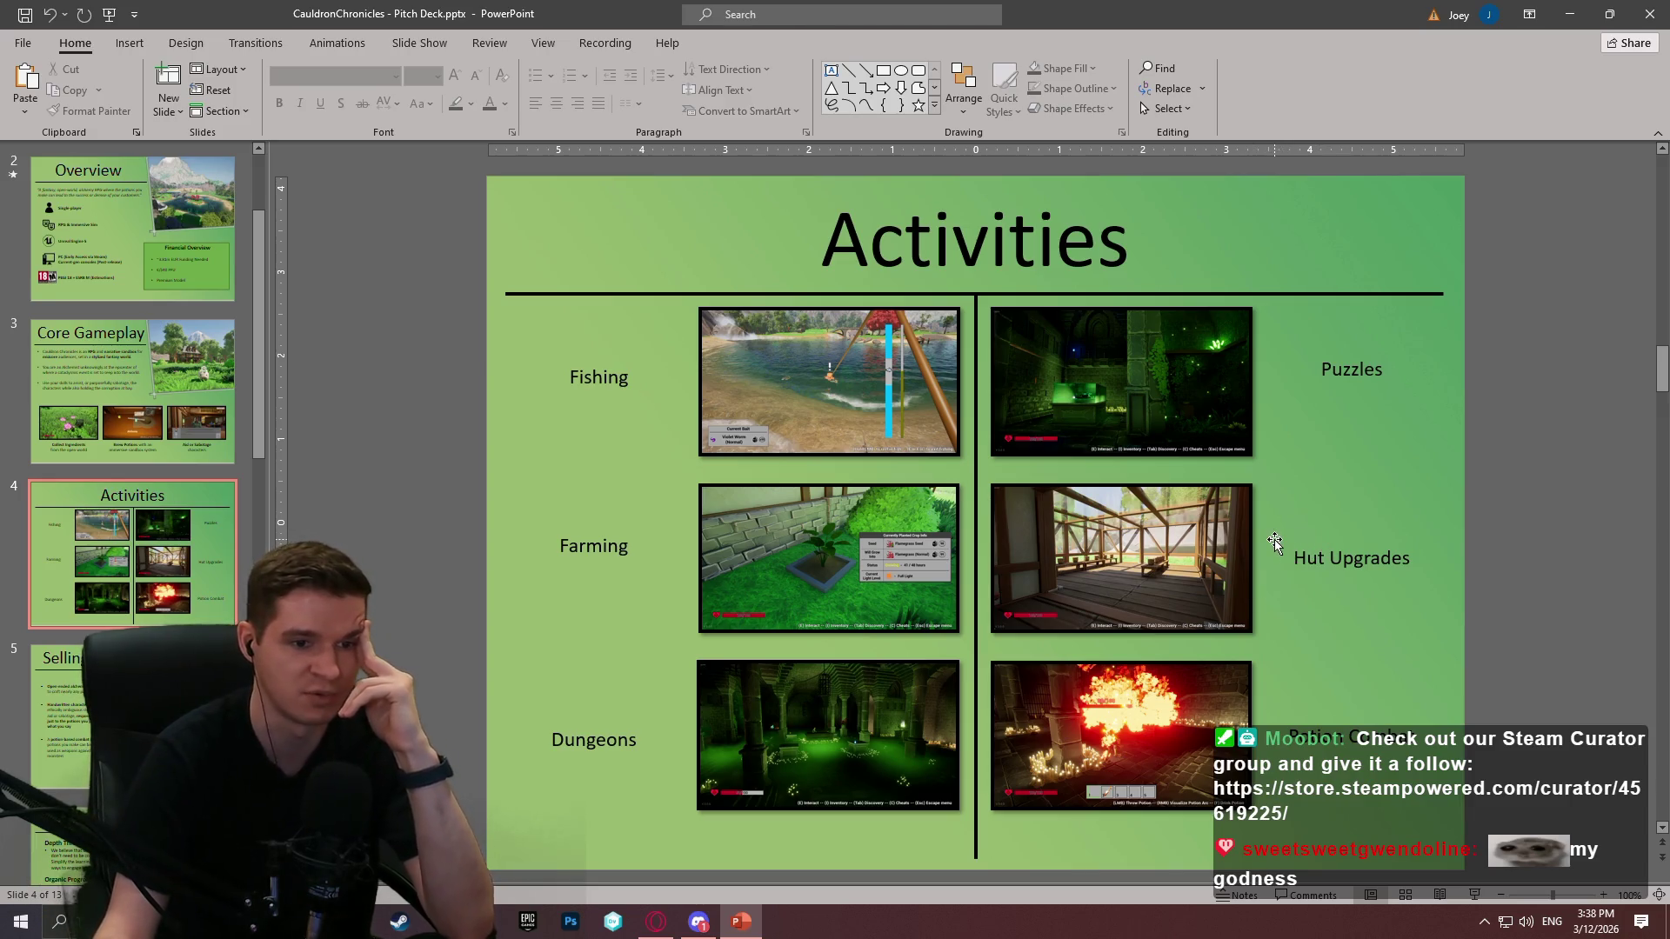
pyautogui.scroll(-3, 1275, 540)
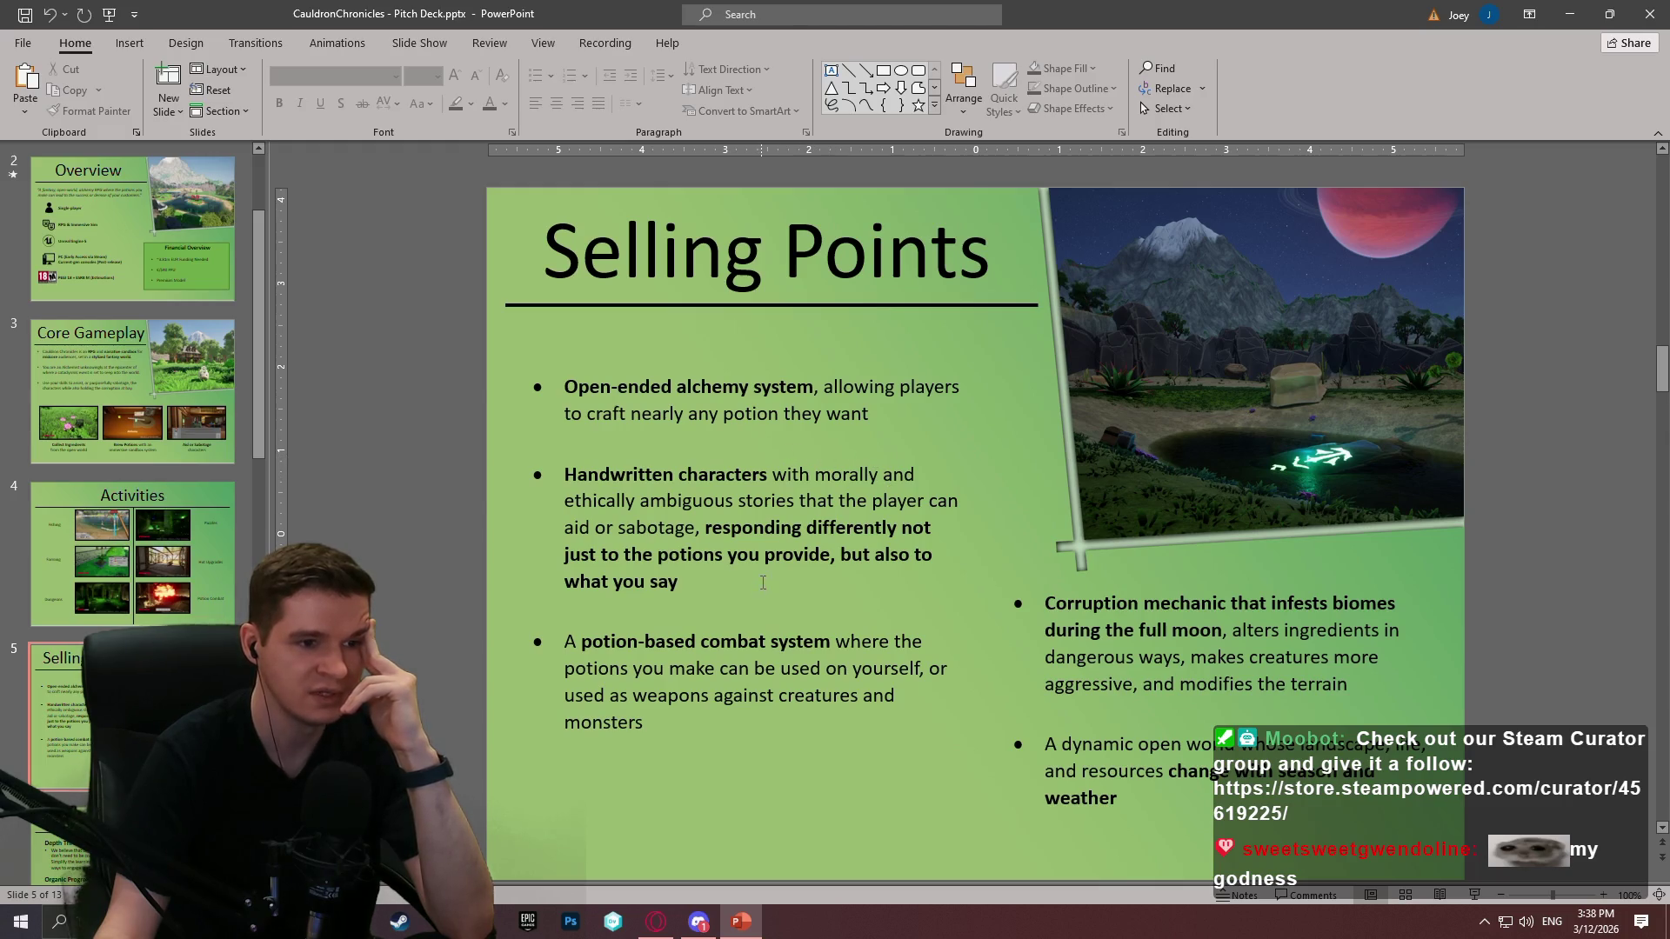
pyautogui.tripleClick(734, 587)
# Step: Page from Selling Points through to slide 13, Team Expectation, then close PowerPoint
pyautogui.click(762, 554)
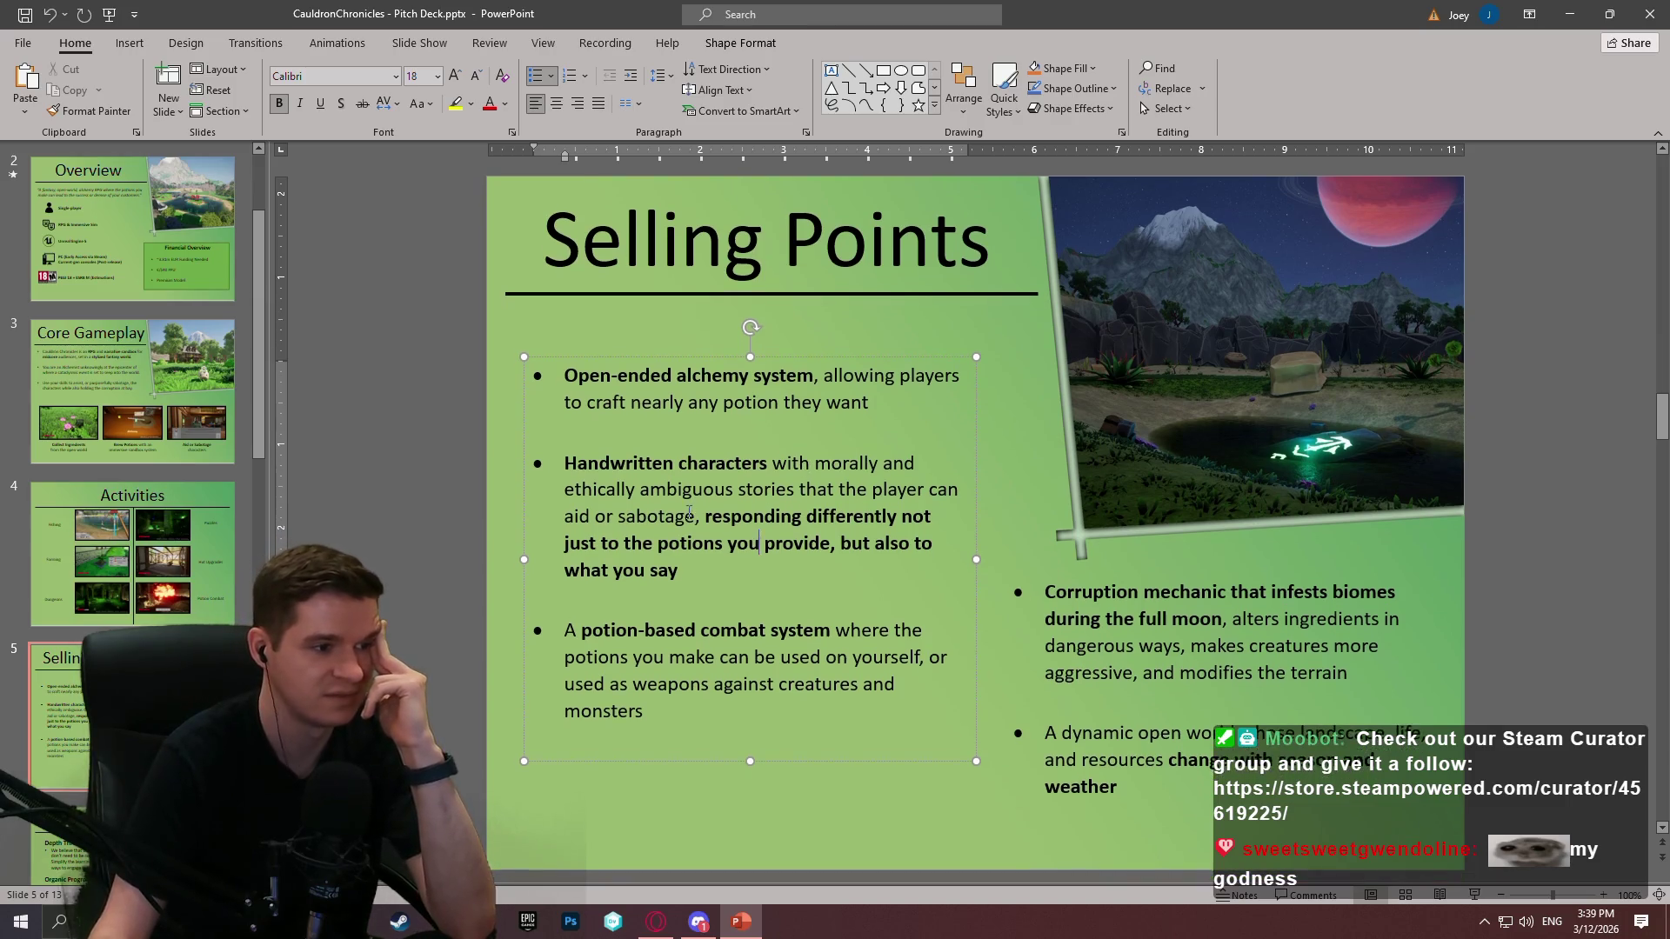
pyautogui.press('pagedown')
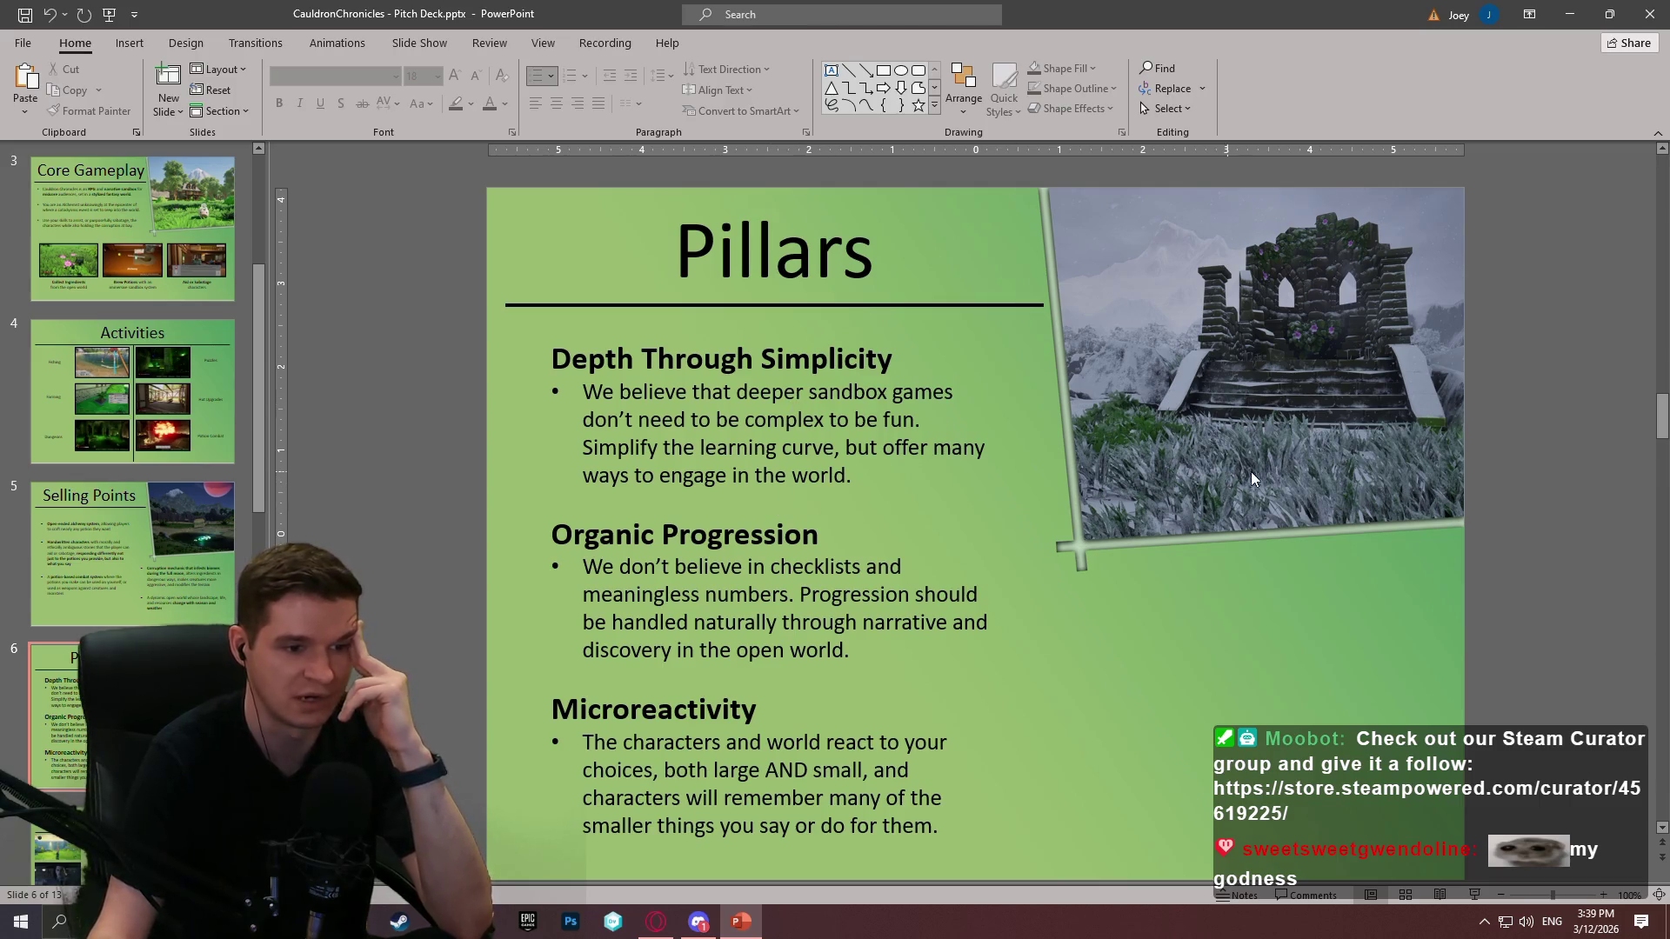
pyautogui.scroll(-1, 1265, 471)
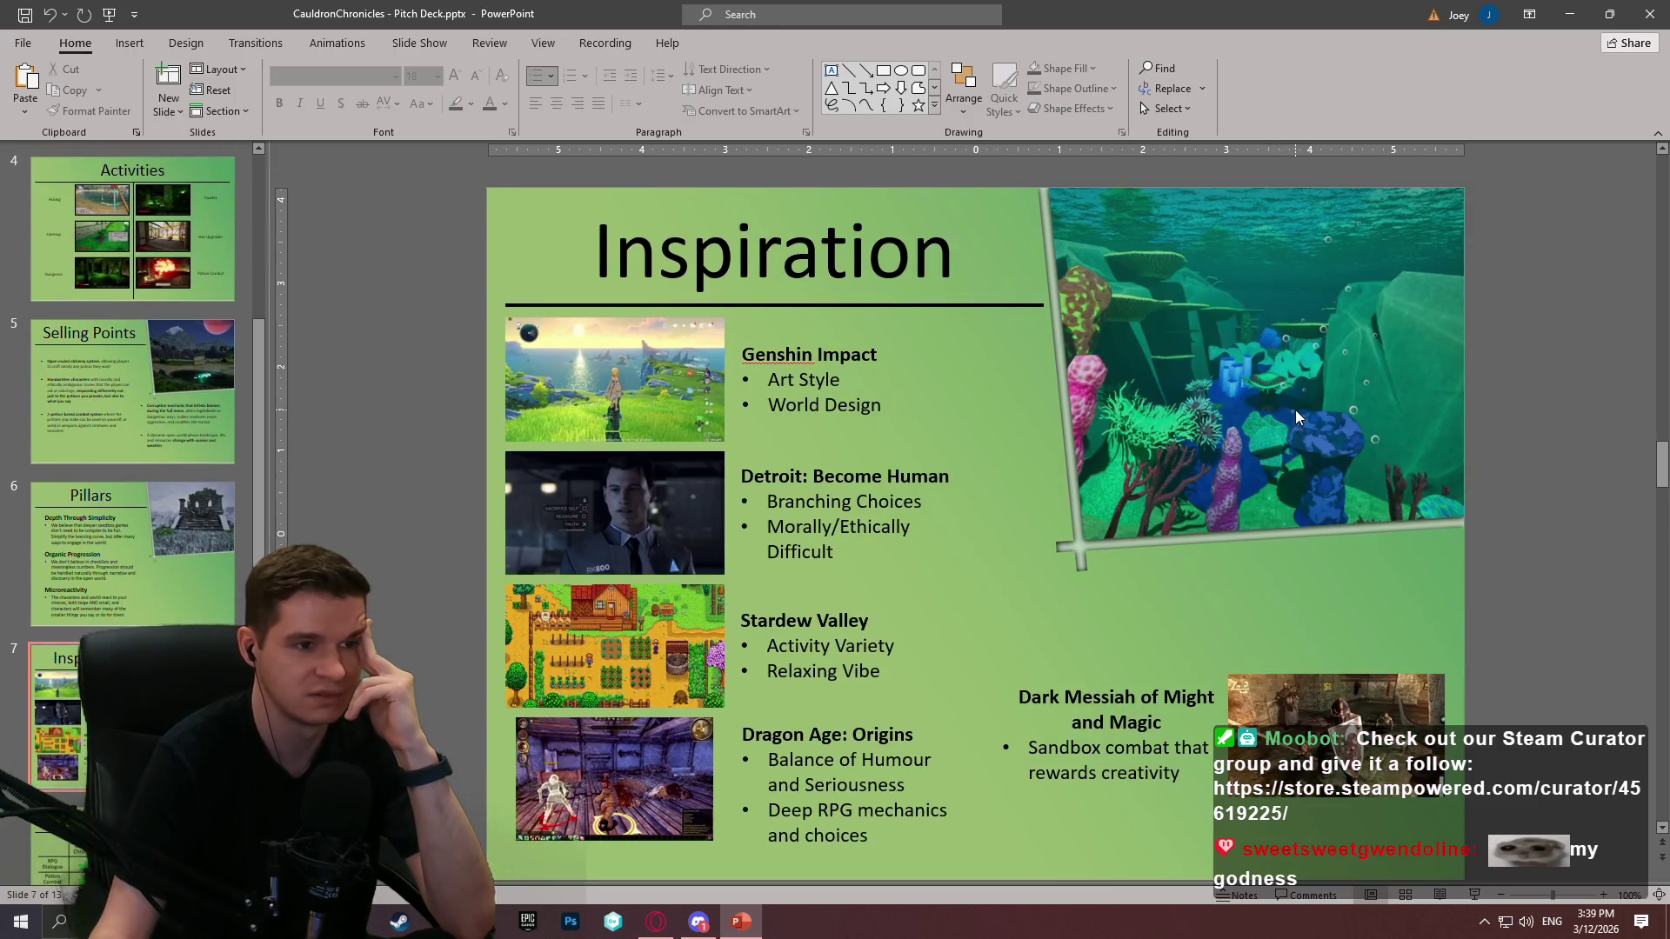
pyautogui.scroll(-2, 1296, 410)
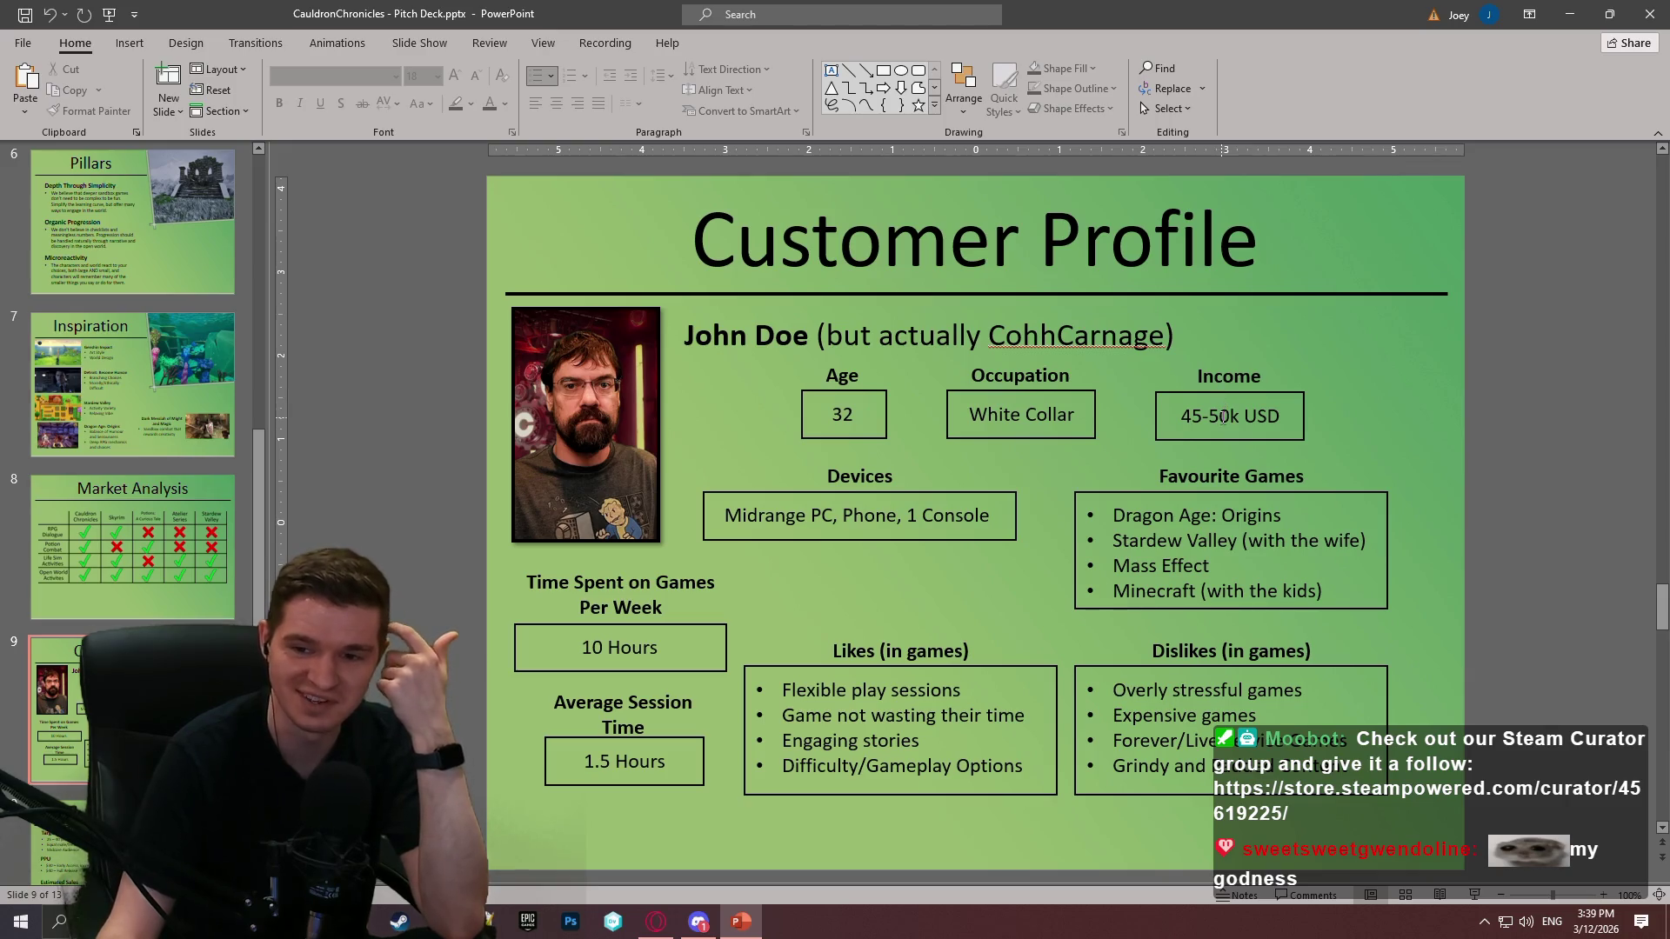
pyautogui.scroll(-3, 1209, 503)
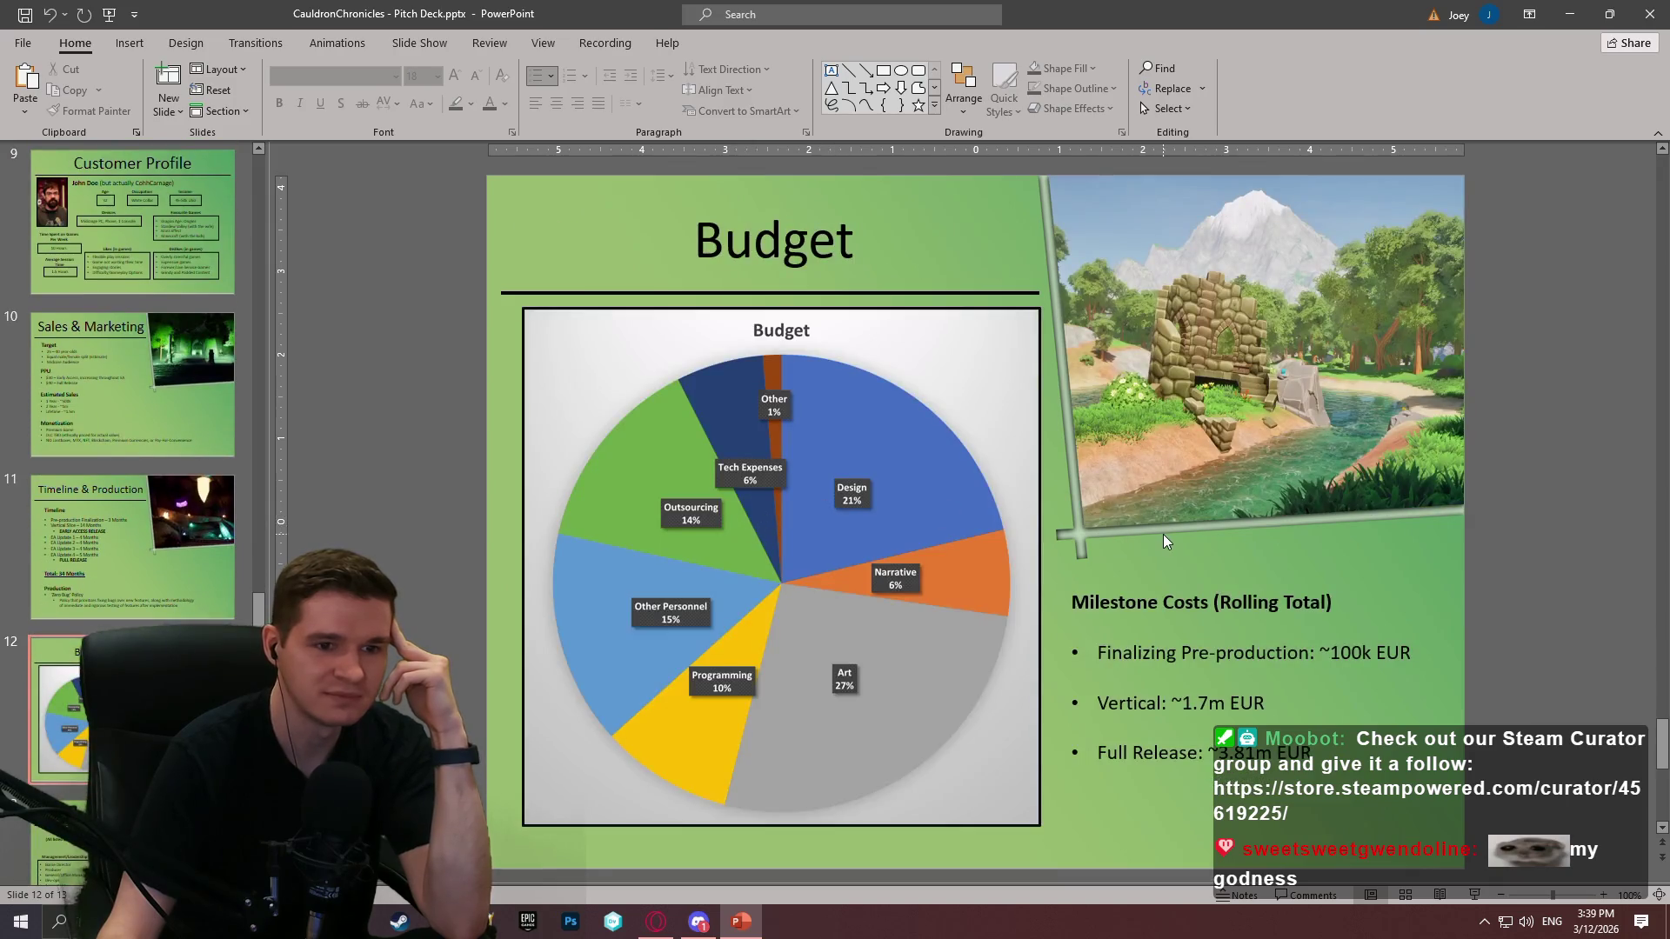
pyautogui.scroll(1, 1162, 534)
pyautogui.scroll(-2, 1150, 540)
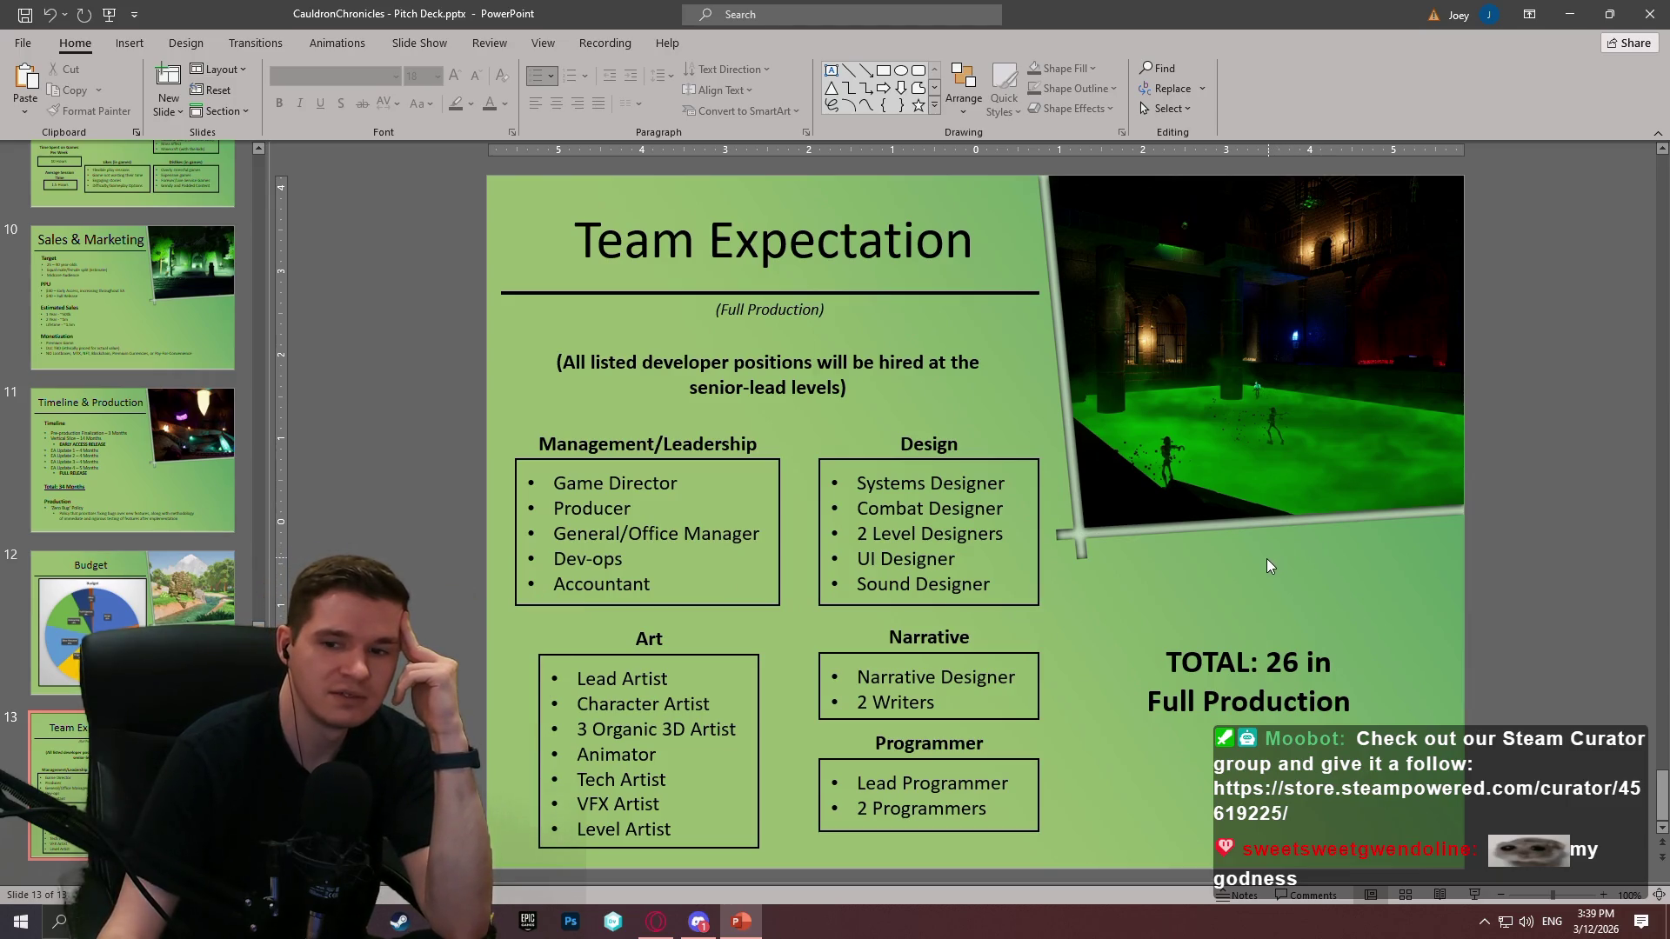
pyautogui.click(1634, 9)
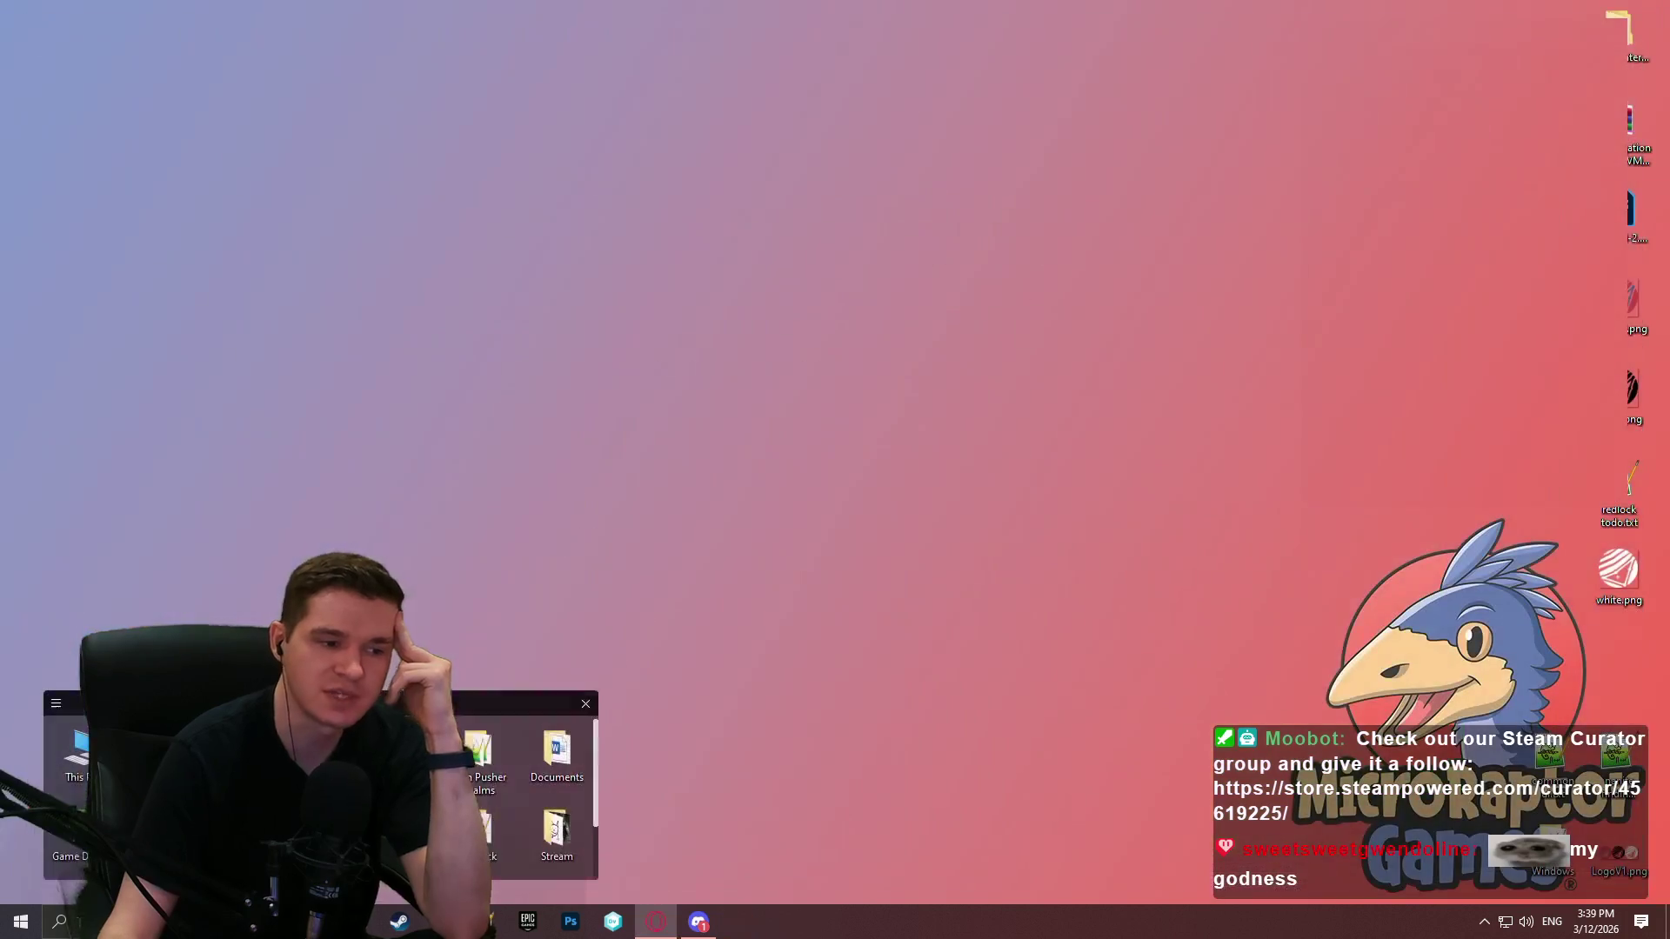
# Step: Launch Word from a Start search for 'w' and open Cauldron Chronicles - GDD.docx
pyautogui.click(59, 922)
pyautogui.write('w')
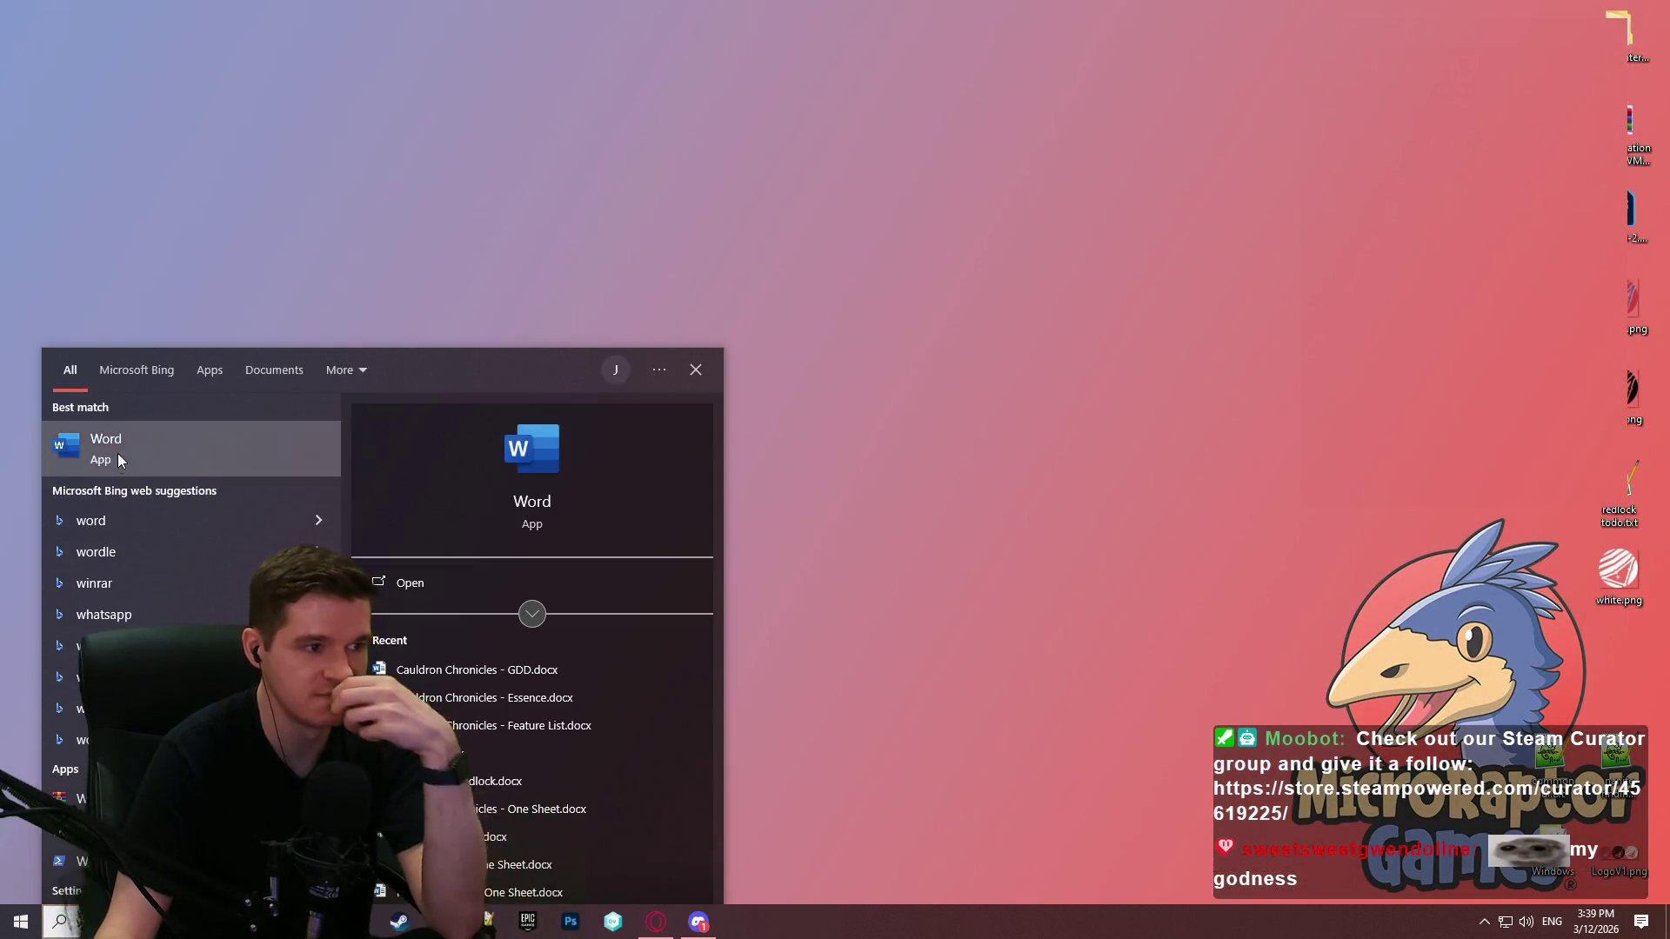
pyautogui.click(174, 448)
pyautogui.click(574, 409)
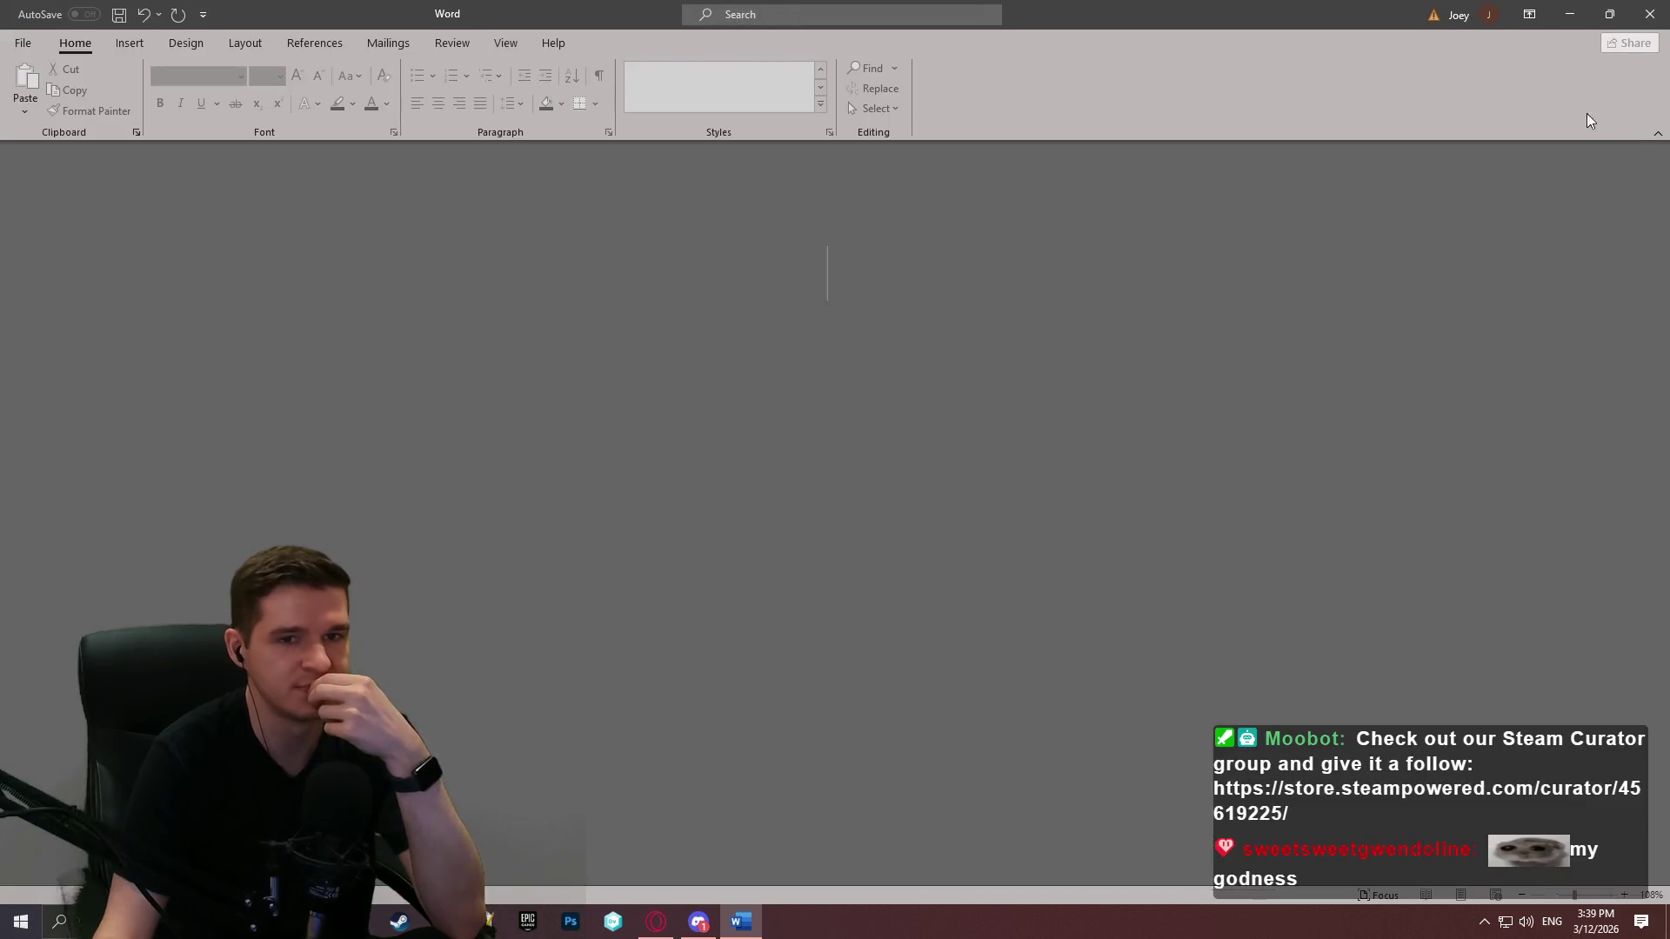
# Step: Read the GDD's ingredient collecting and processing sections 4.5–4.7 Respawning, then close Word
pyautogui.moveTo(1661, 158)
pyautogui.mouseDown()
pyautogui.moveTo(1611, 837)
pyautogui.moveTo(1615, 361)
pyautogui.moveTo(1595, 260)
pyautogui.moveTo(1583, 489)
pyautogui.mouseUp()
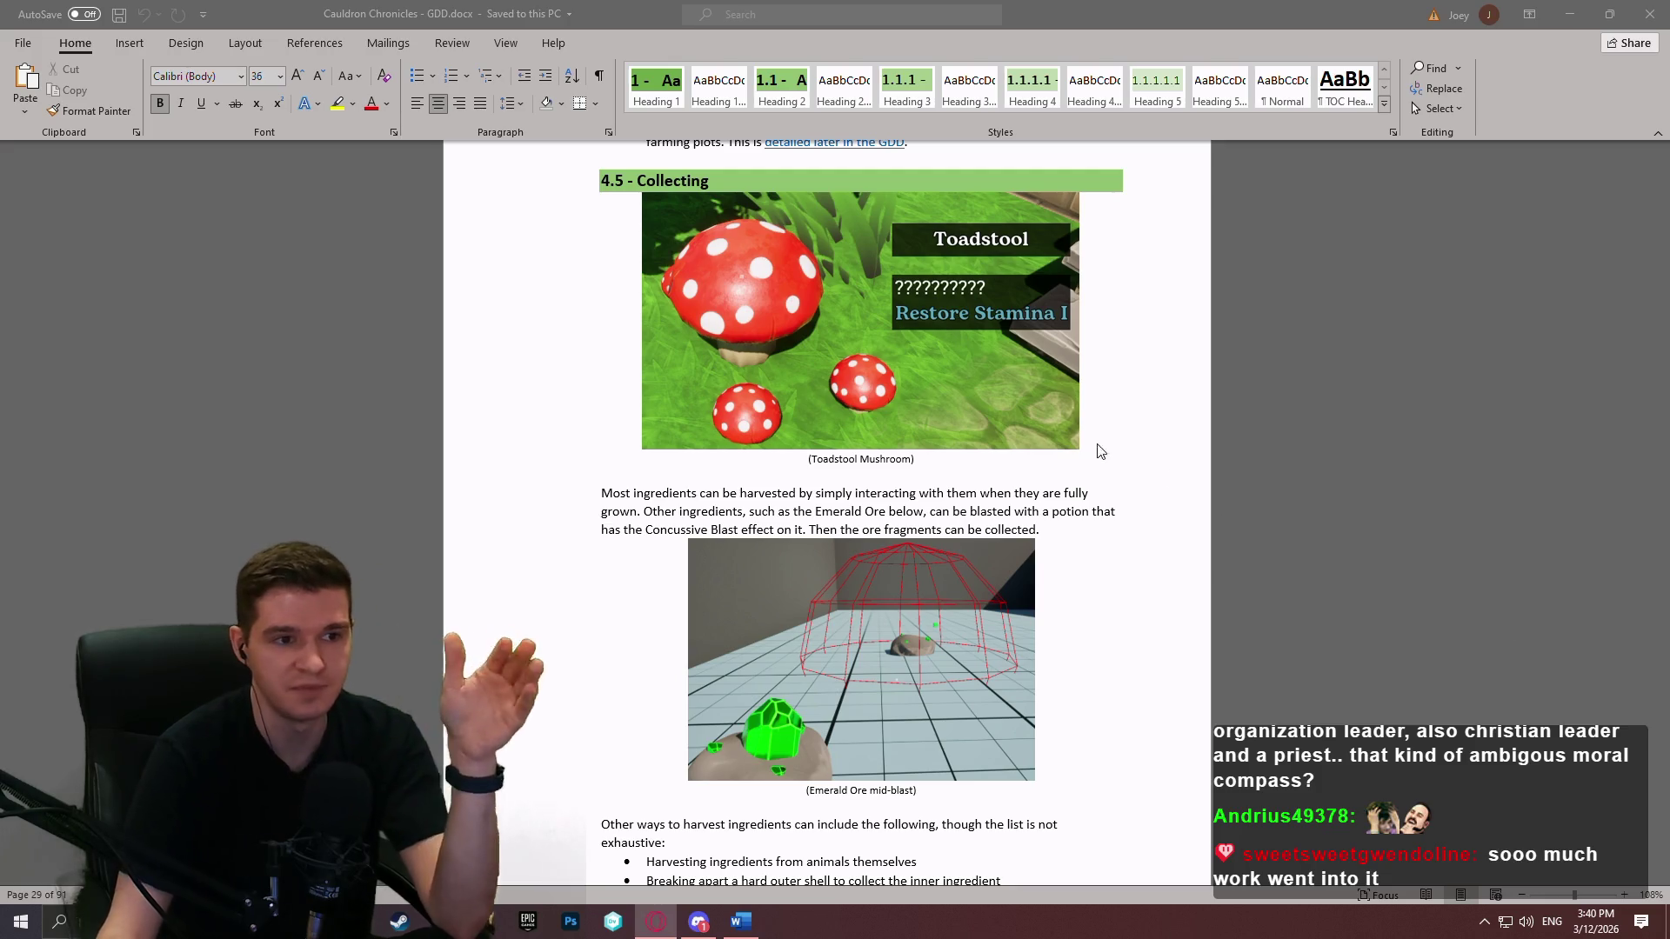
pyautogui.click(1256, 33)
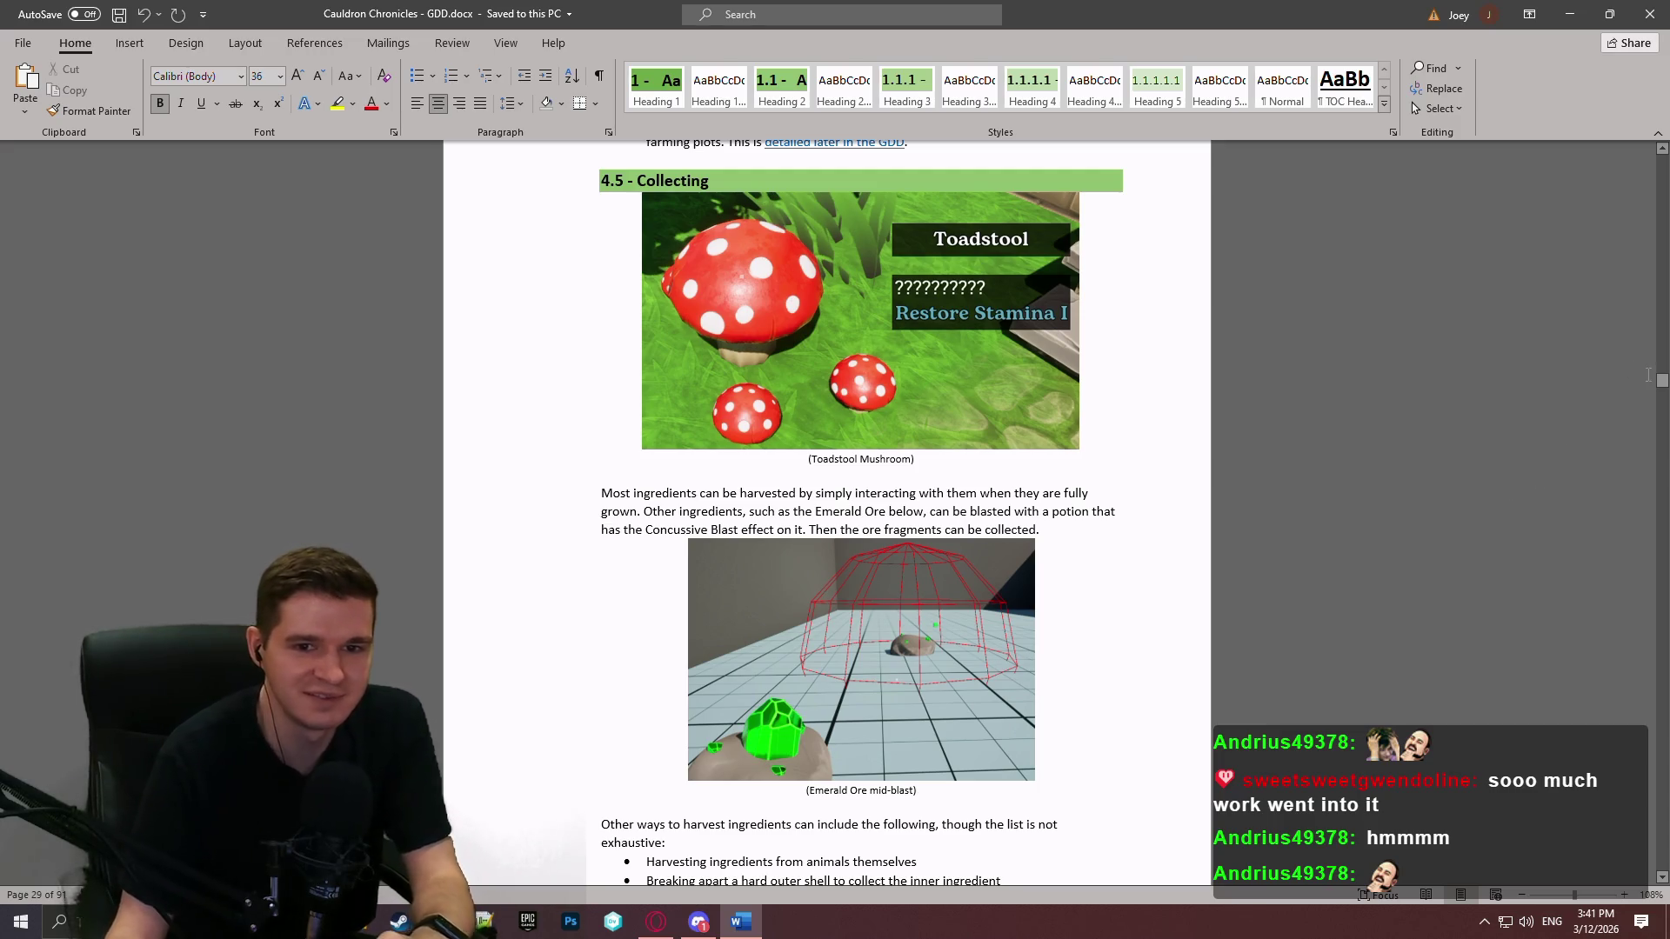
pyautogui.moveTo(1660, 382); pyautogui.dragTo(1653, 393)
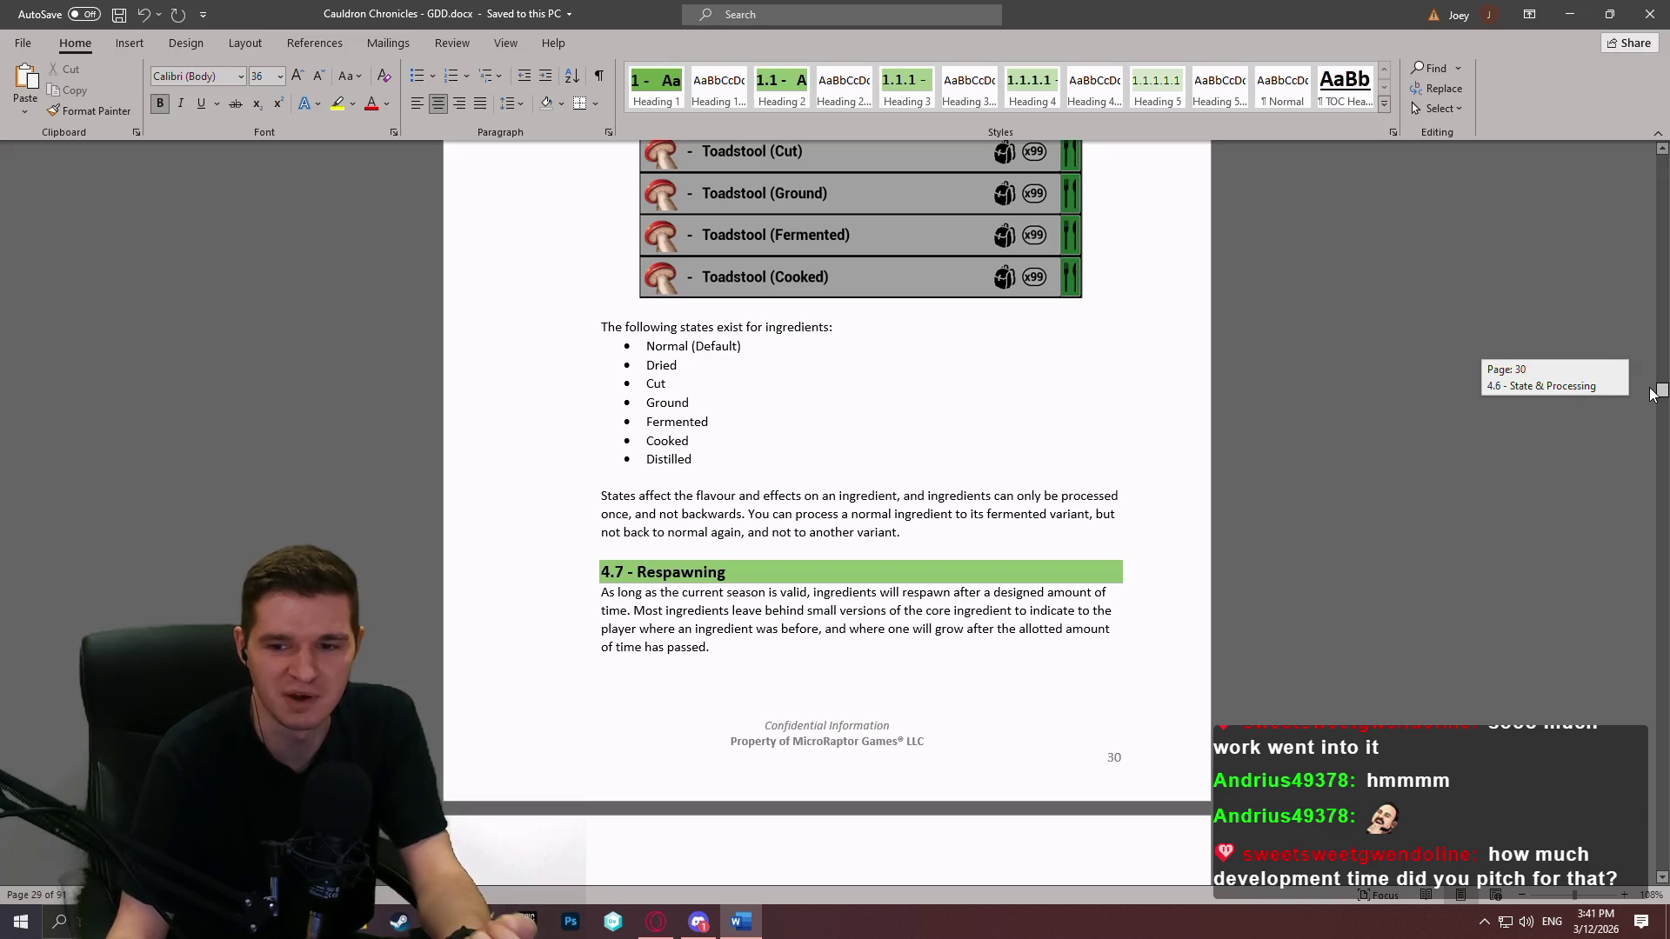
pyautogui.moveTo(1654, 394); pyautogui.dragTo(1653, 393)
pyautogui.click(1650, 14)
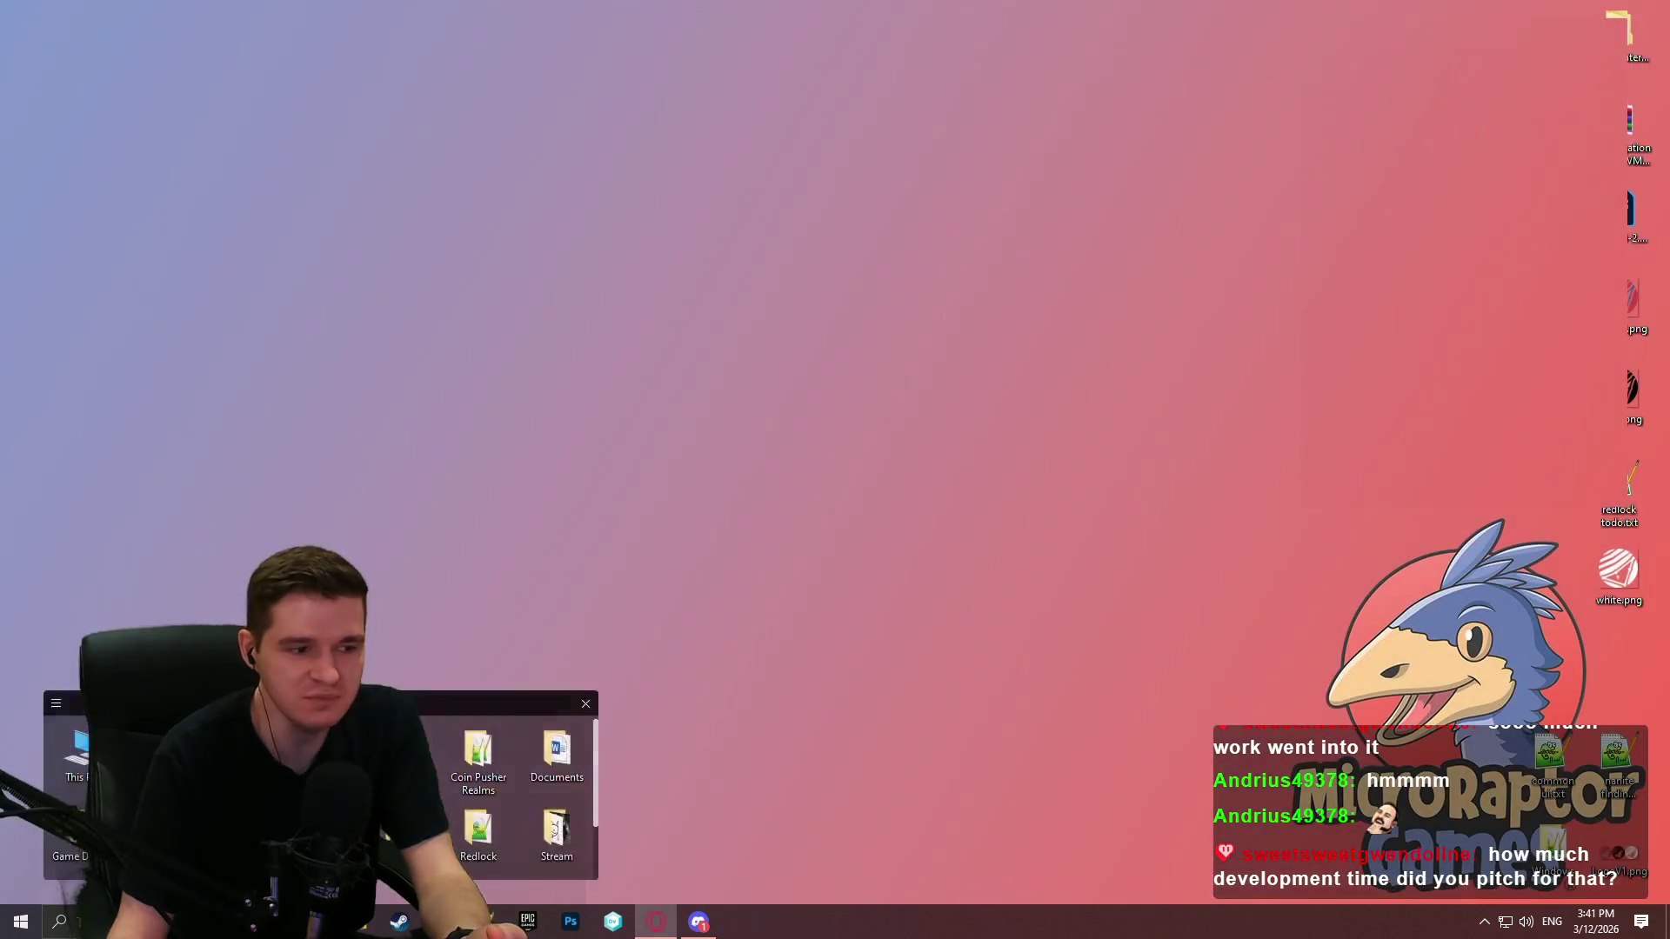
# Step: Launch Excel via a search for 'ex' and open Cauldron Chronicles - Budget.xlsx from Recent
pyautogui.press('super+s')
pyautogui.write('ex')
pyautogui.click(207, 430)
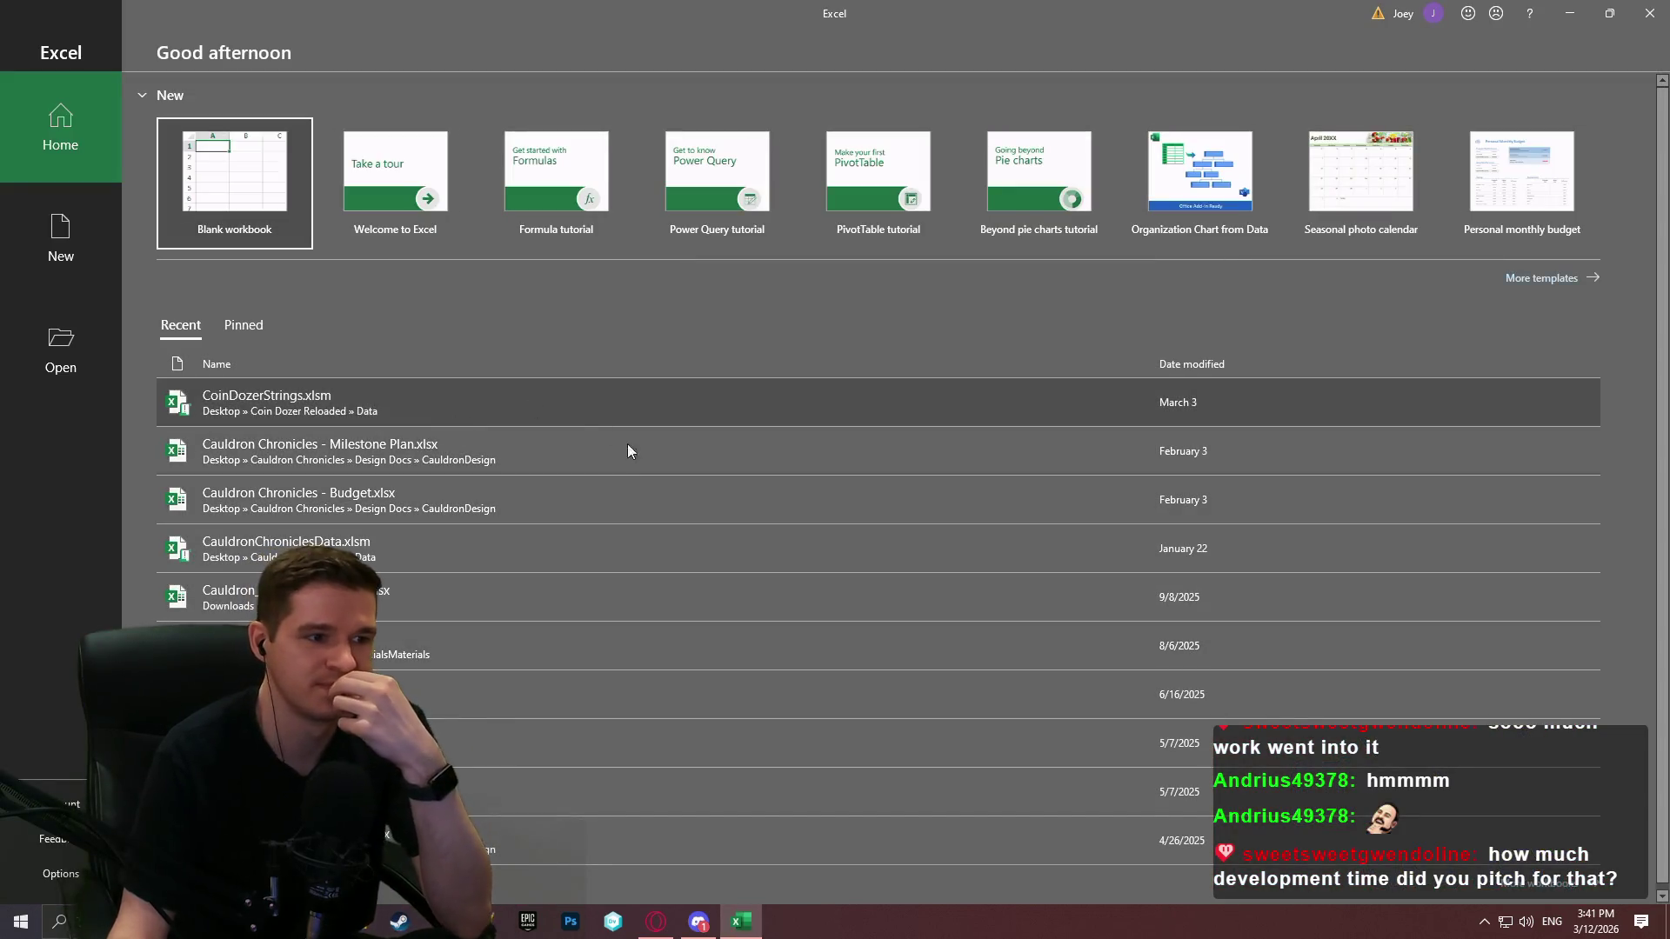
pyautogui.click(602, 493)
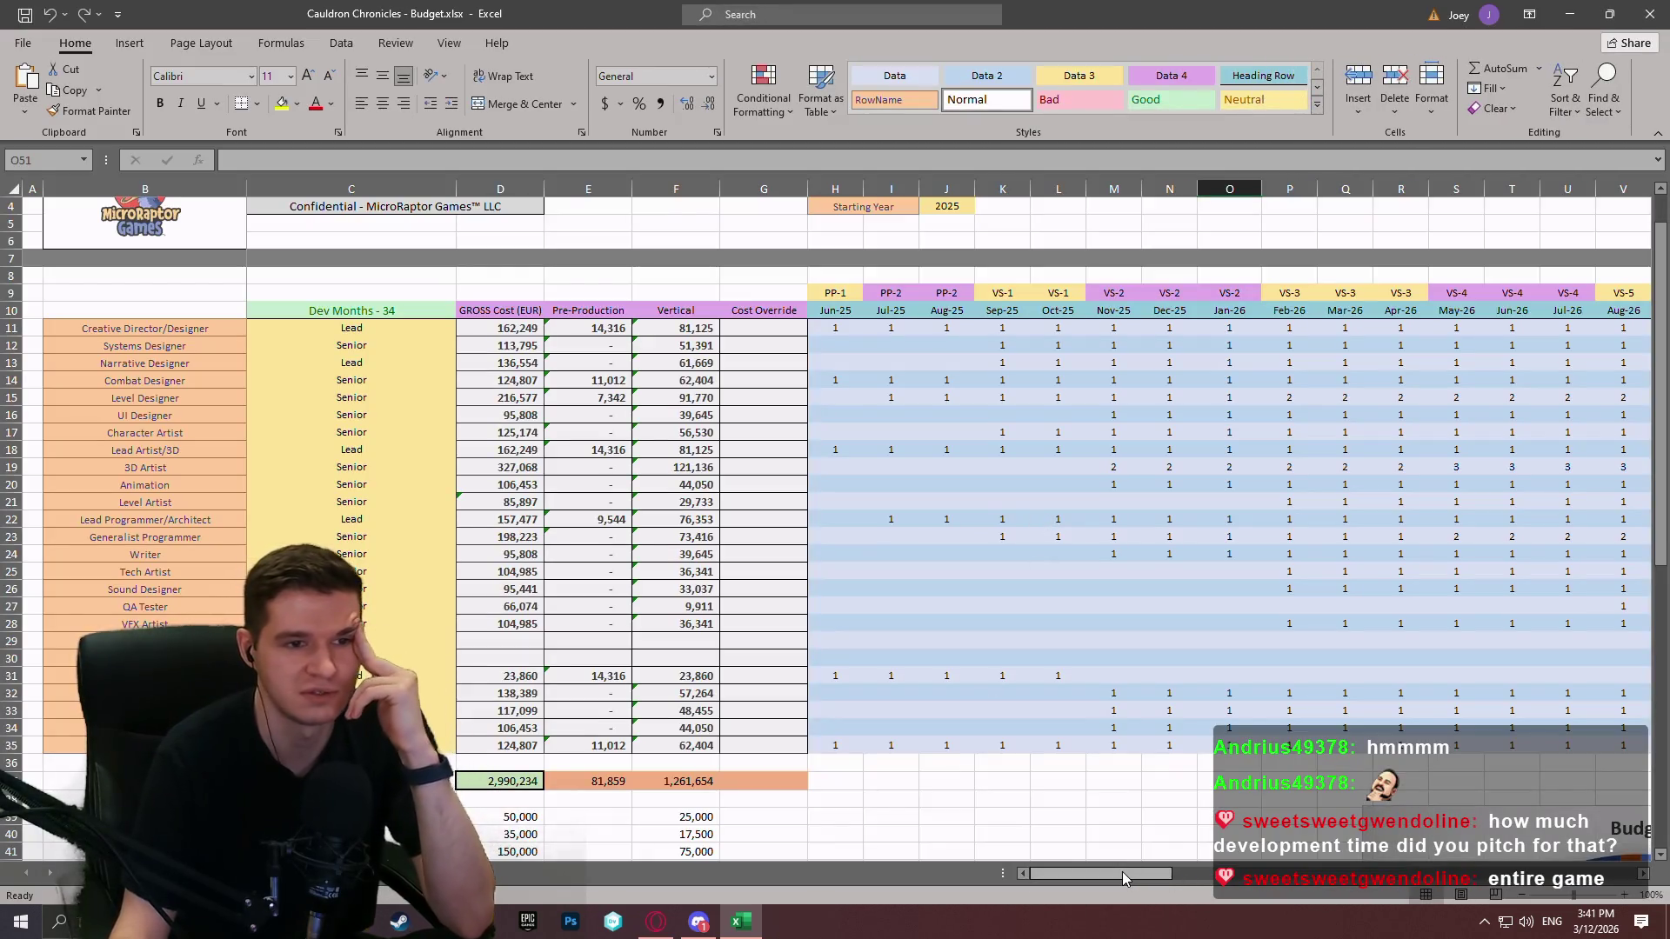
# Step: Select the staffing grid H11:R35 to check its totals, then deselect it
pyautogui.moveTo(1122, 871)
pyautogui.mouseDown()
pyautogui.moveTo(1175, 859)
pyautogui.moveTo(1107, 857)
pyautogui.moveTo(1136, 857)
pyautogui.mouseUp()
pyautogui.moveTo(532, 330)
pyautogui.mouseDown()
pyautogui.moveTo(992, 675)
pyautogui.moveTo(1081, 779)
pyautogui.moveTo(1113, 746)
pyautogui.mouseUp()
pyautogui.click(1216, 658)
pyautogui.moveTo(1061, 875); pyautogui.dragTo(1050, 876)
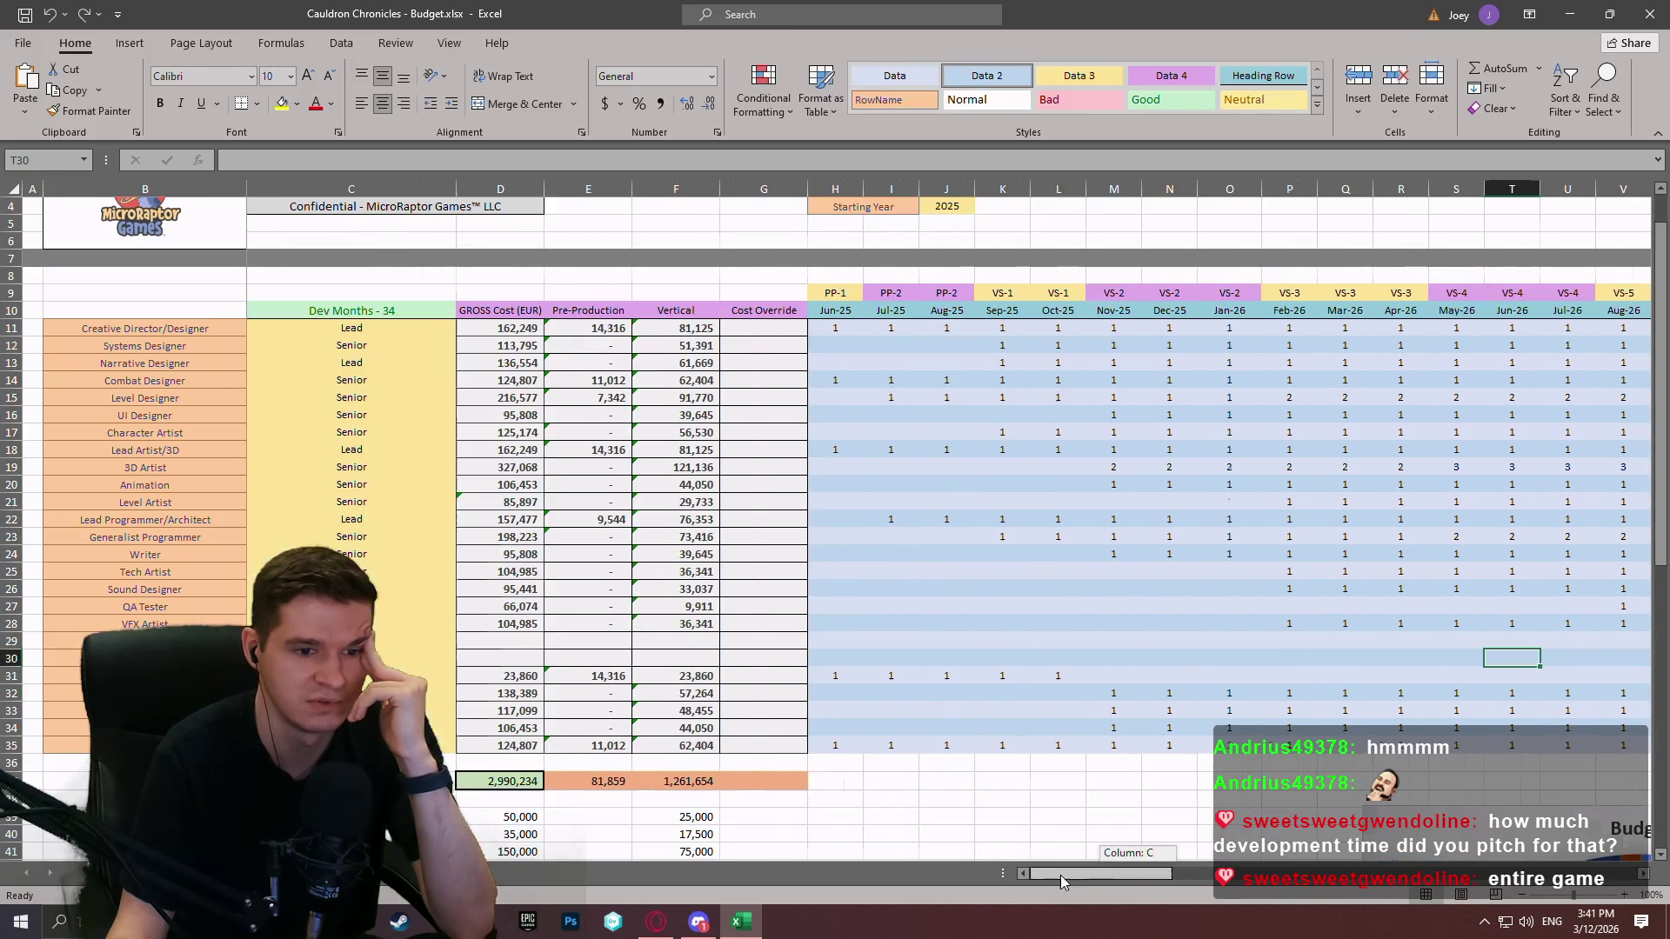
pyautogui.scroll(-4, 844, 589)
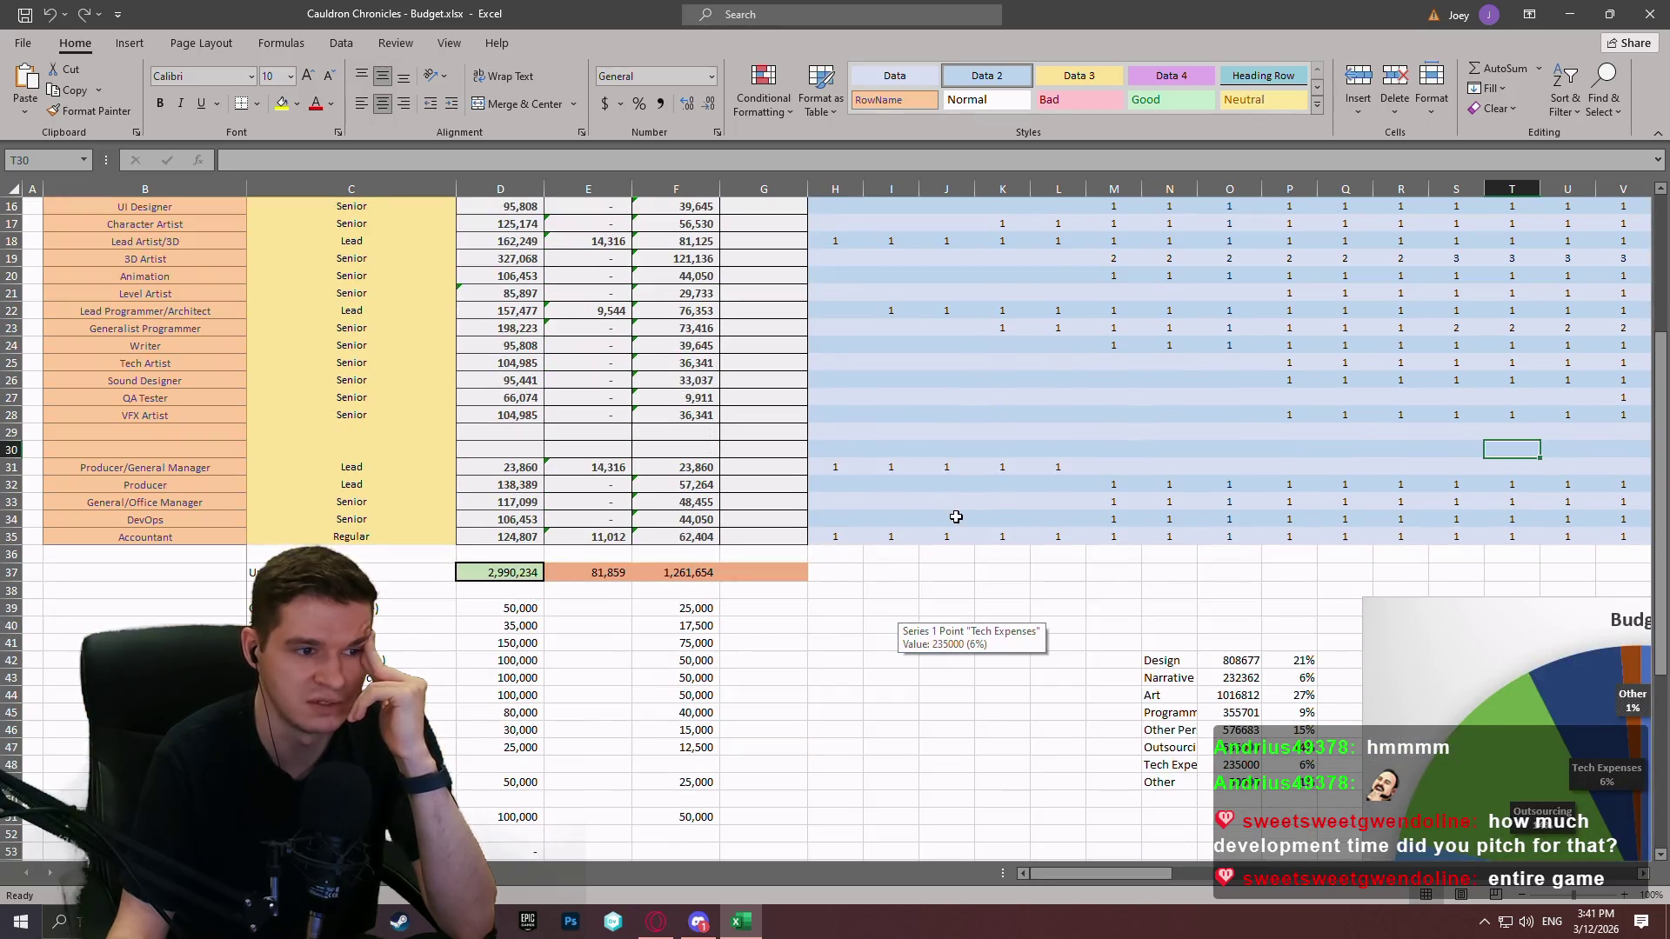
pyautogui.scroll(4, 950, 515)
pyautogui.scroll(-3, 946, 508)
pyautogui.scroll(4, 944, 506)
pyautogui.scroll(-4, 914, 503)
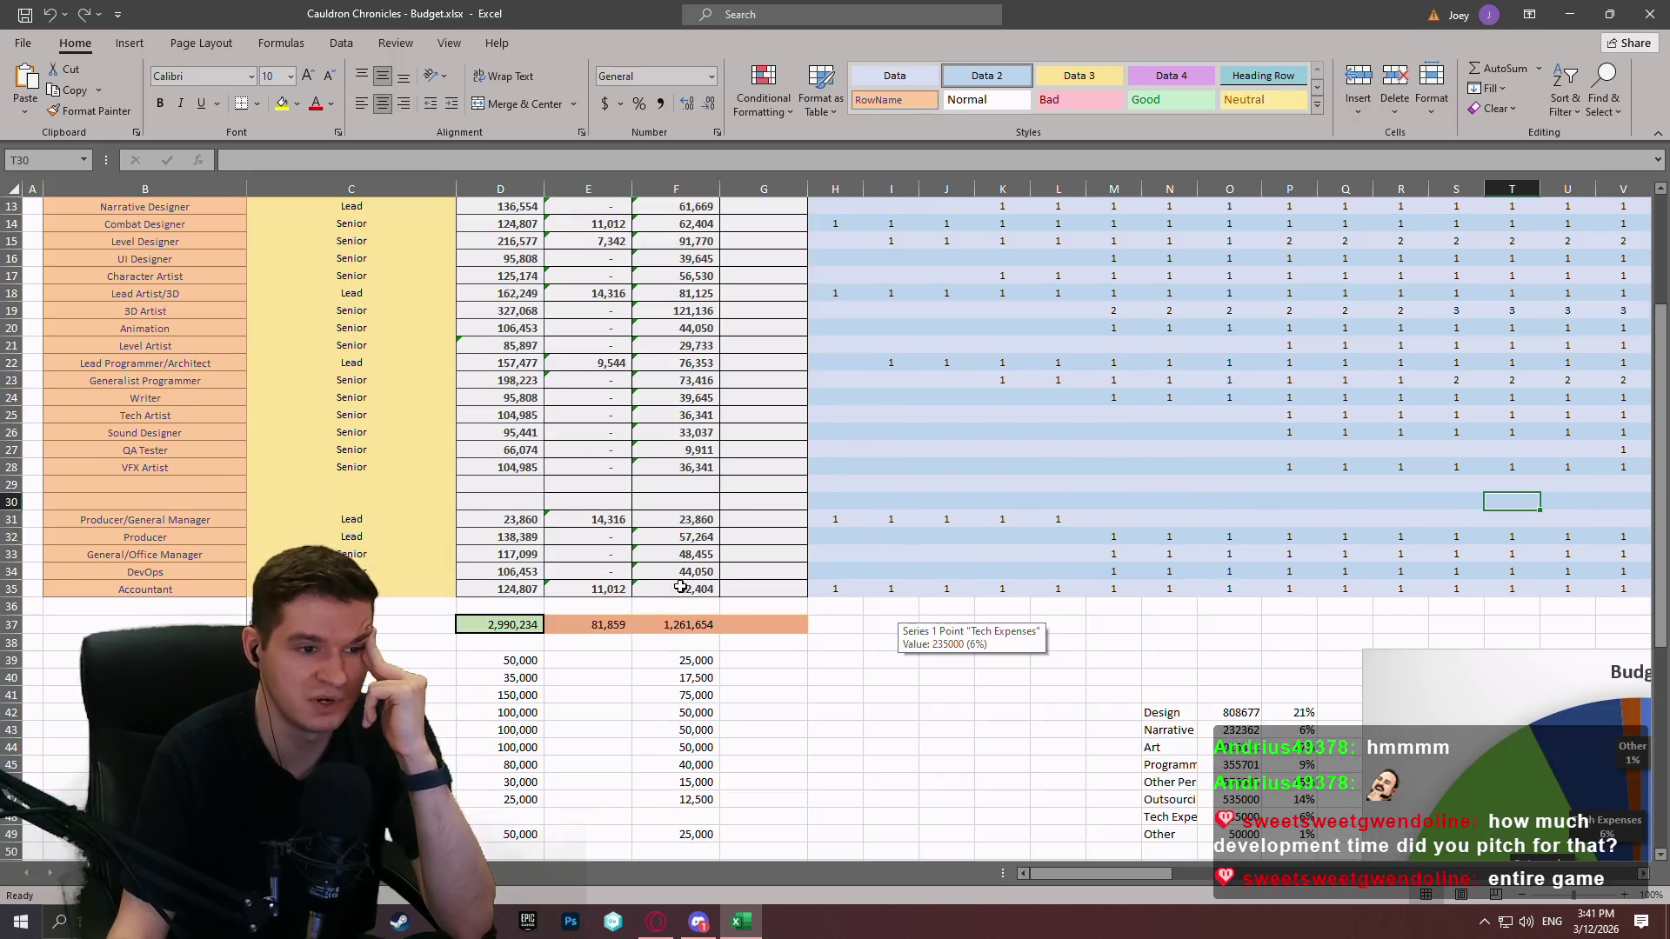
pyautogui.scroll(2, 687, 578)
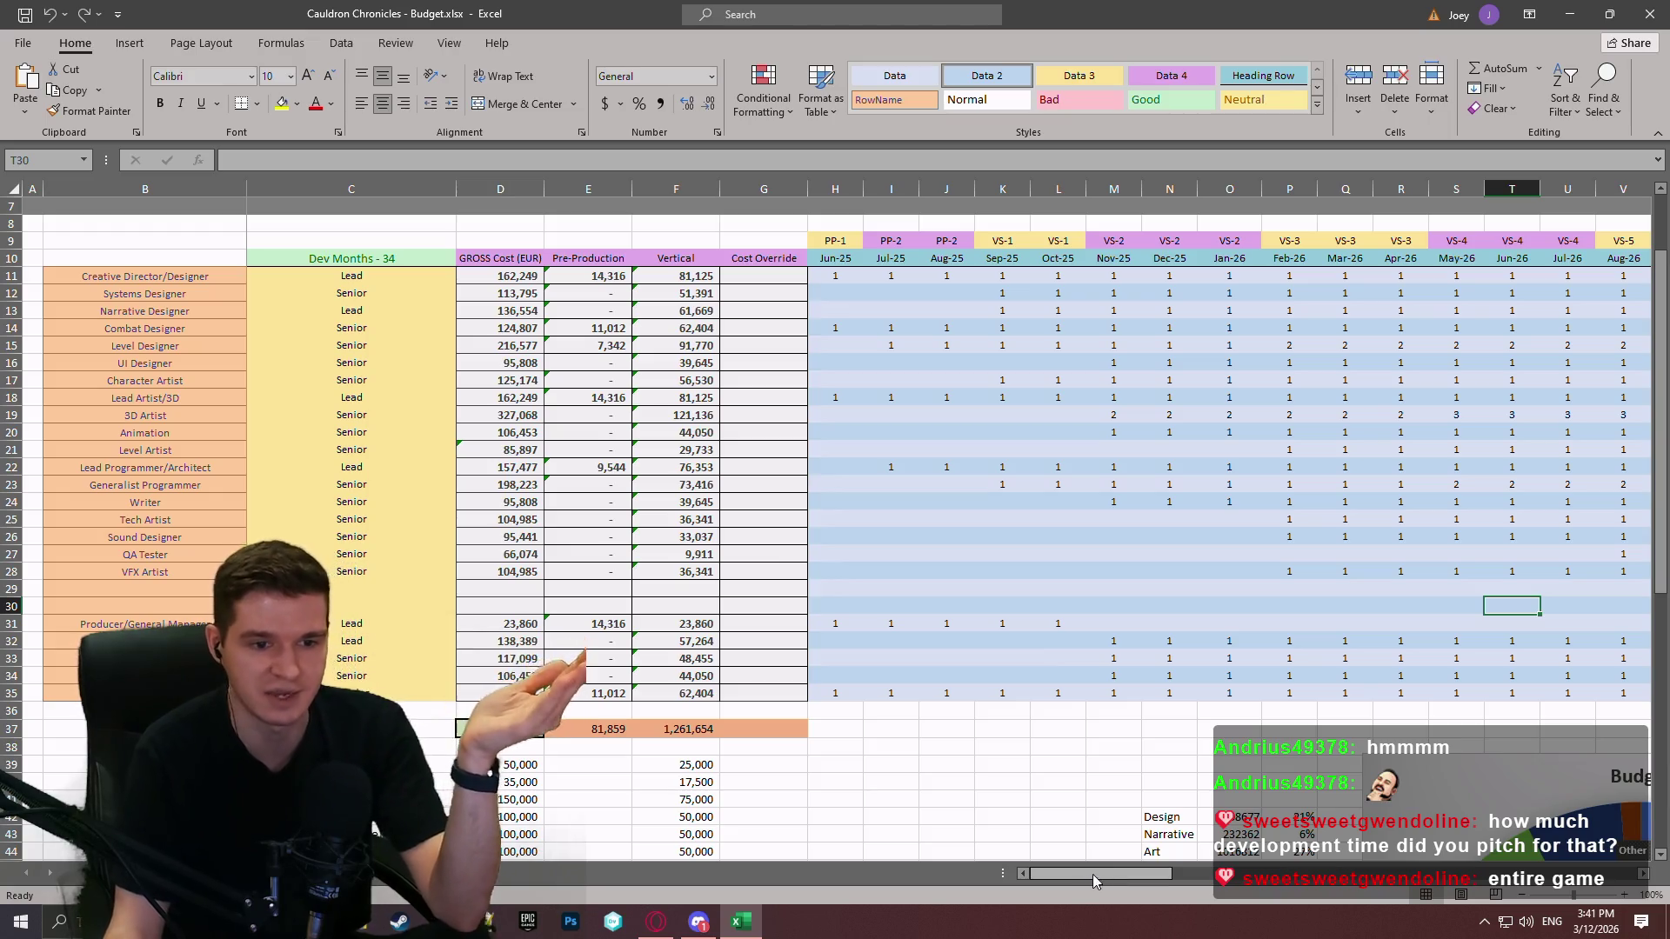
pyautogui.moveTo(1115, 833)
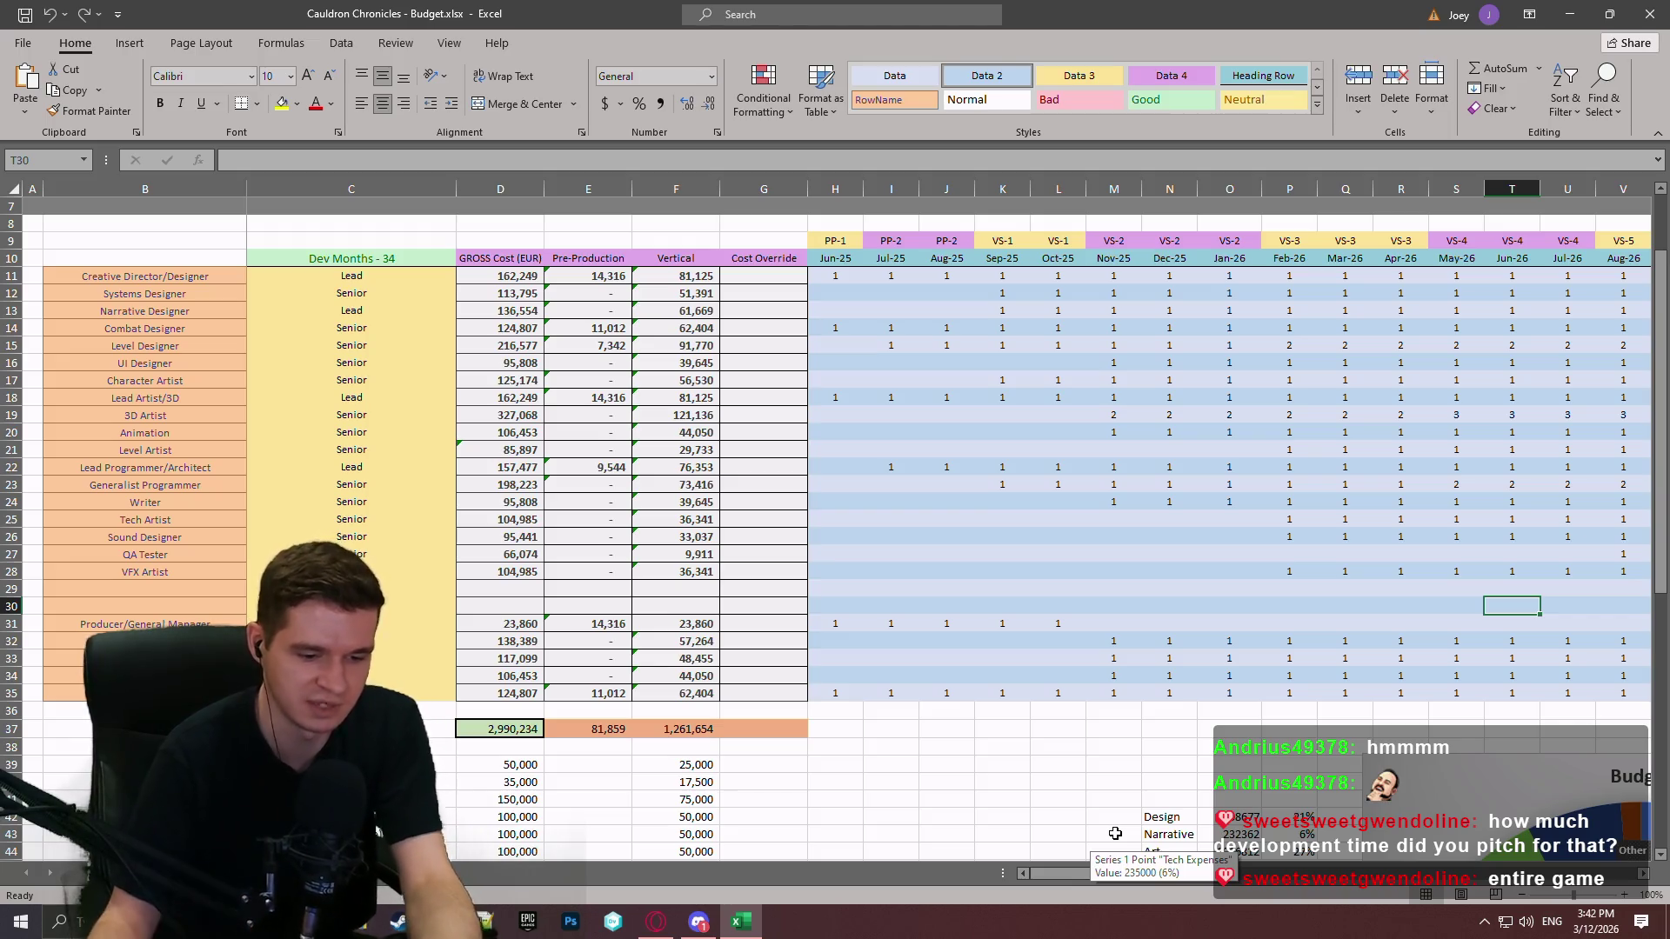
pyautogui.click(1149, 781)
pyautogui.moveTo(1094, 880)
pyautogui.mouseDown()
pyautogui.moveTo(1140, 880)
pyautogui.moveTo(1102, 890)
pyautogui.mouseUp()
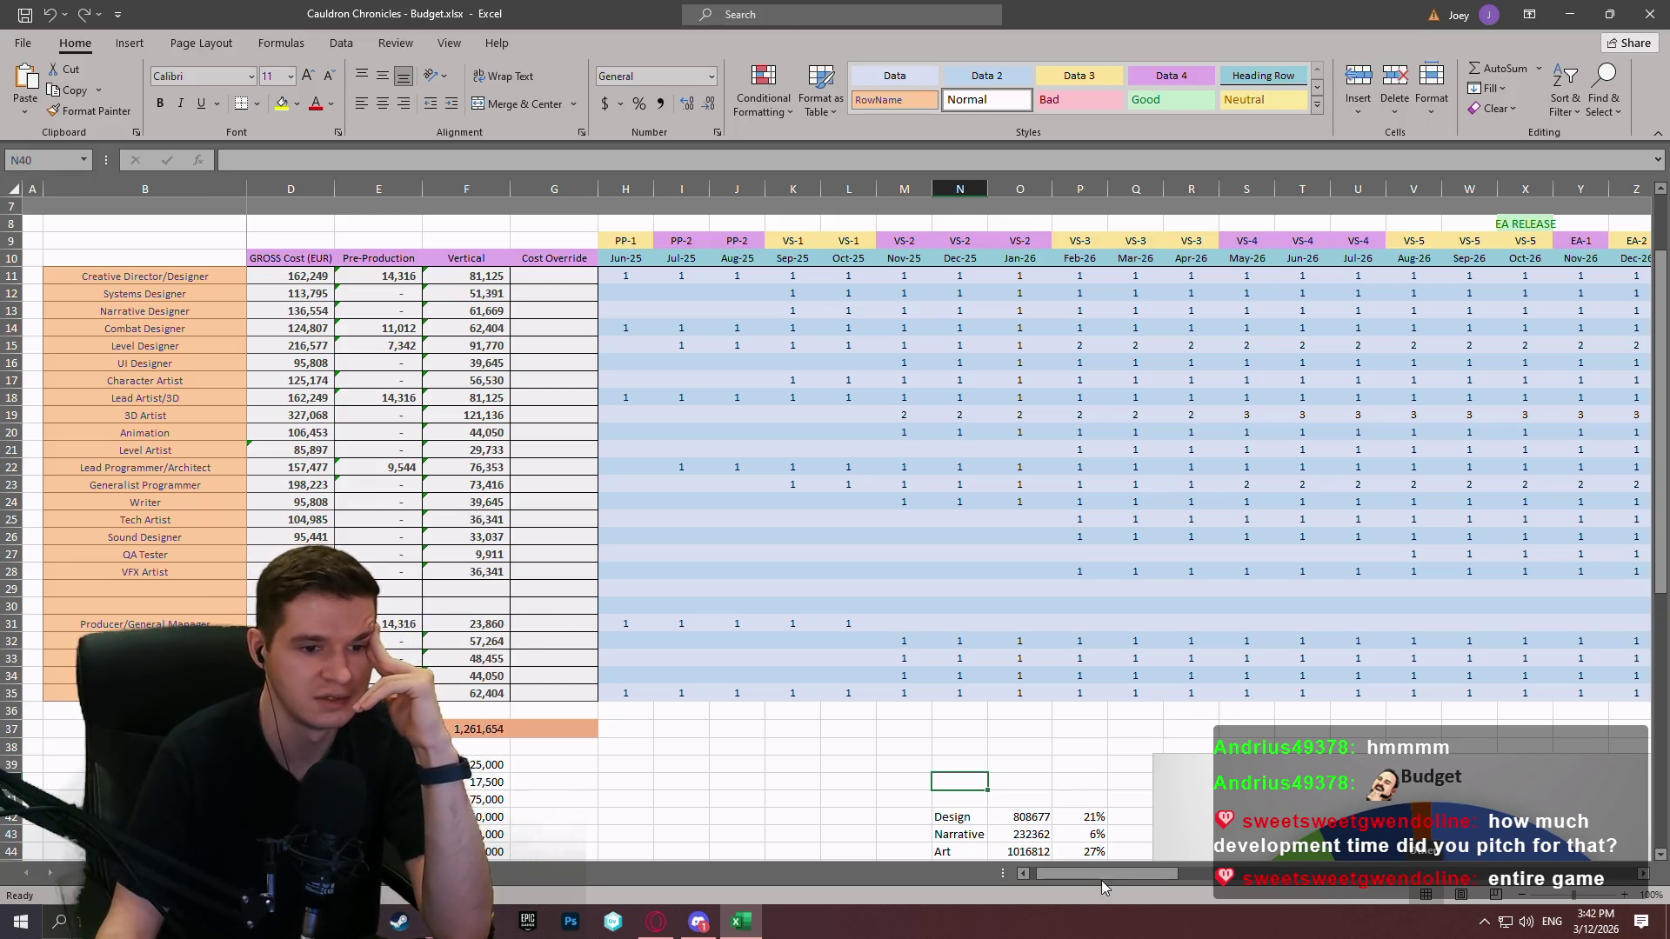
pyautogui.scroll(-4, 1055, 699)
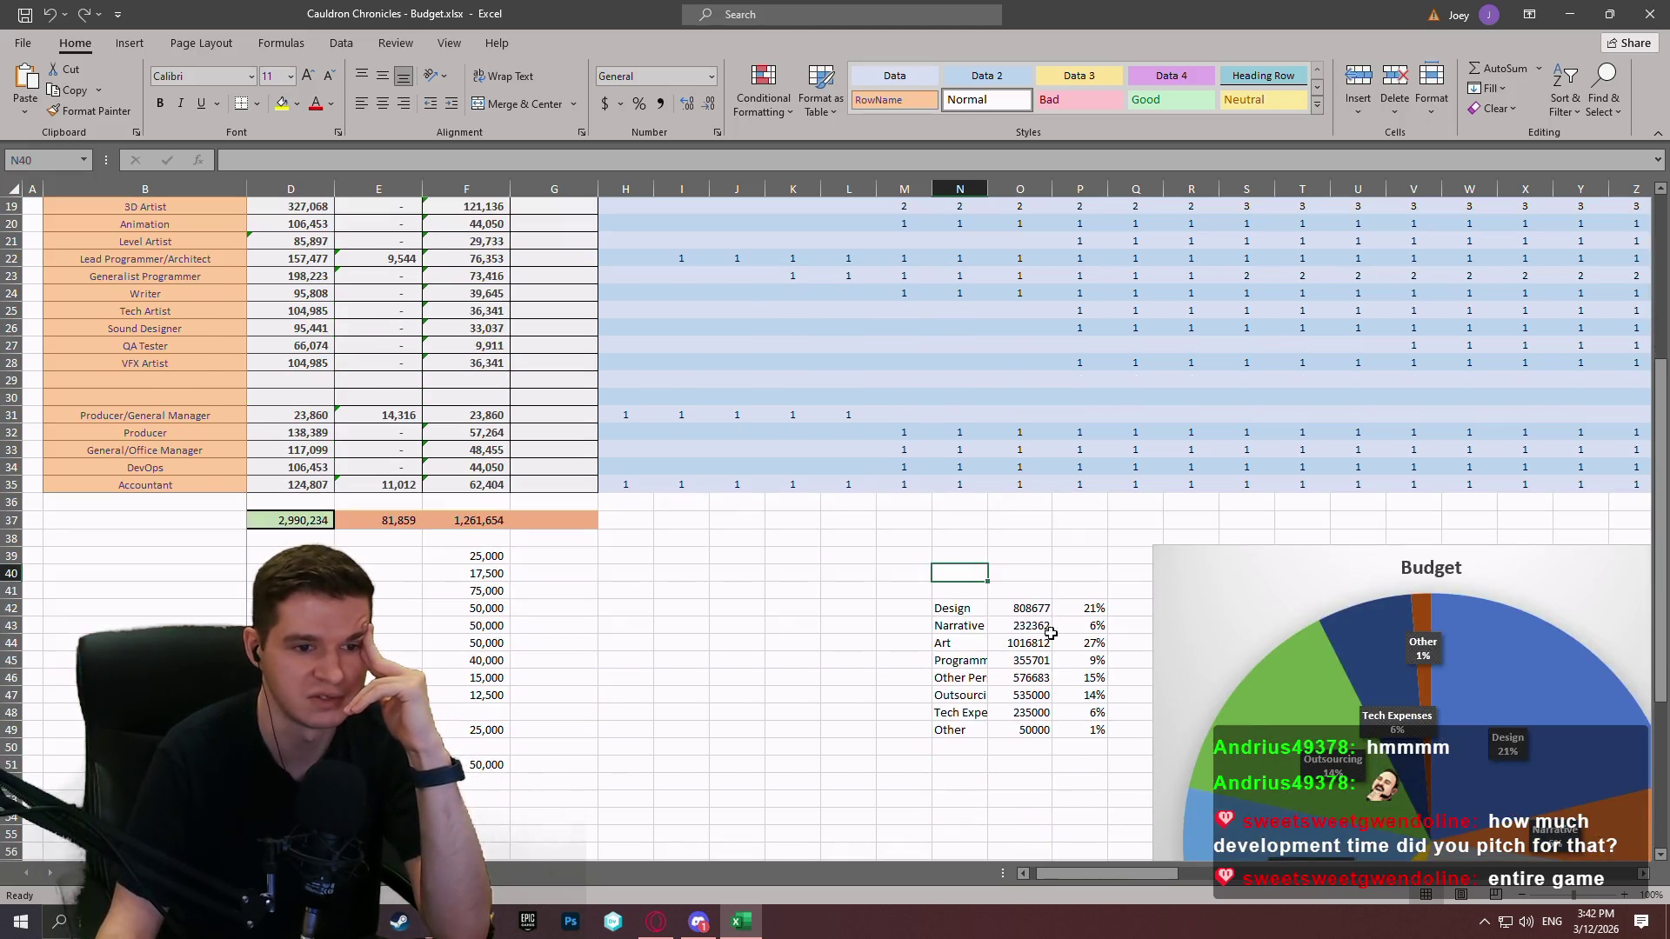
pyautogui.click(737, 539)
pyautogui.moveTo(1079, 875); pyautogui.dragTo(1015, 881)
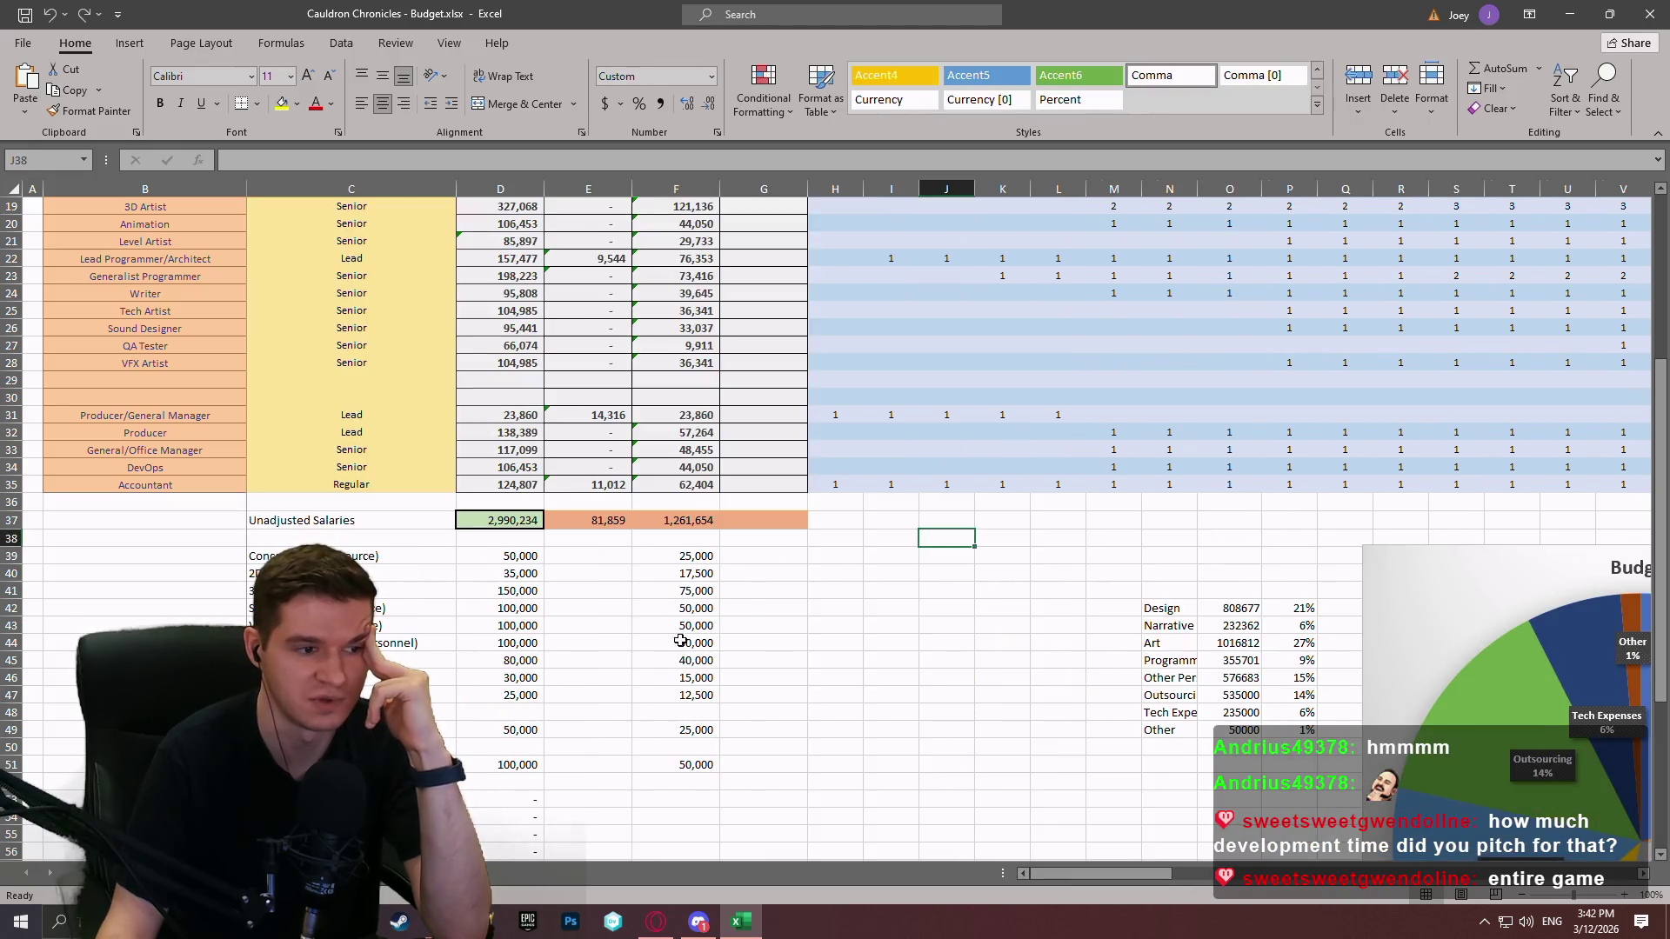
pyautogui.scroll(-5, 1058, 709)
pyautogui.scroll(9, 1053, 692)
pyautogui.scroll(2, 1038, 671)
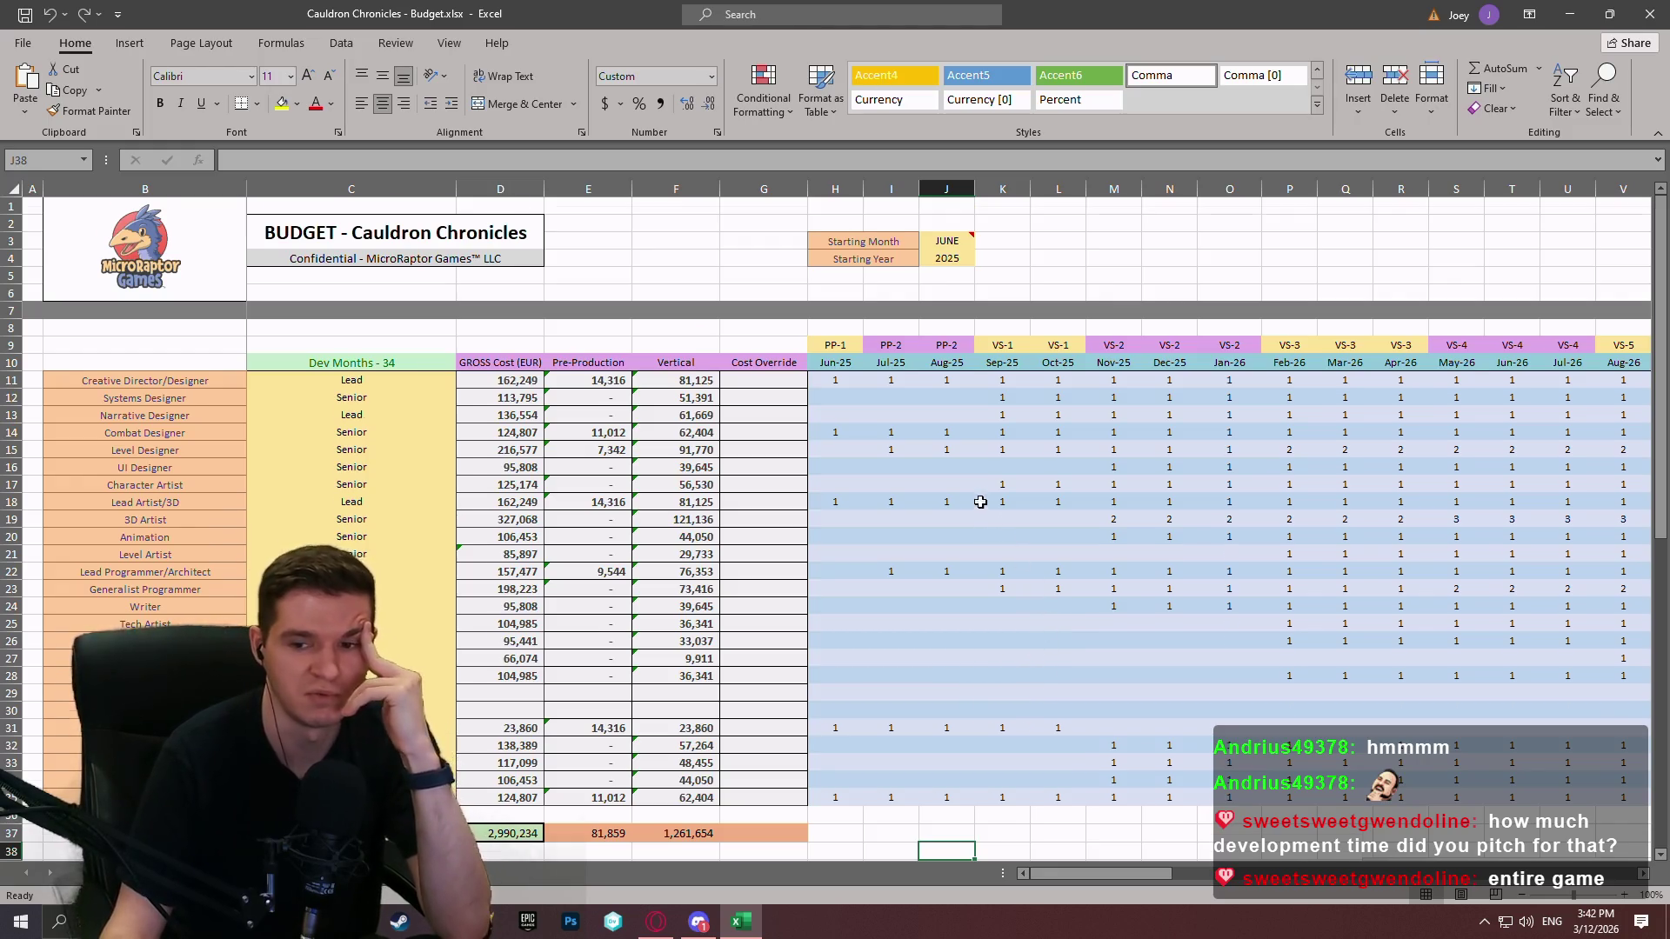
pyautogui.scroll(-10, 982, 505)
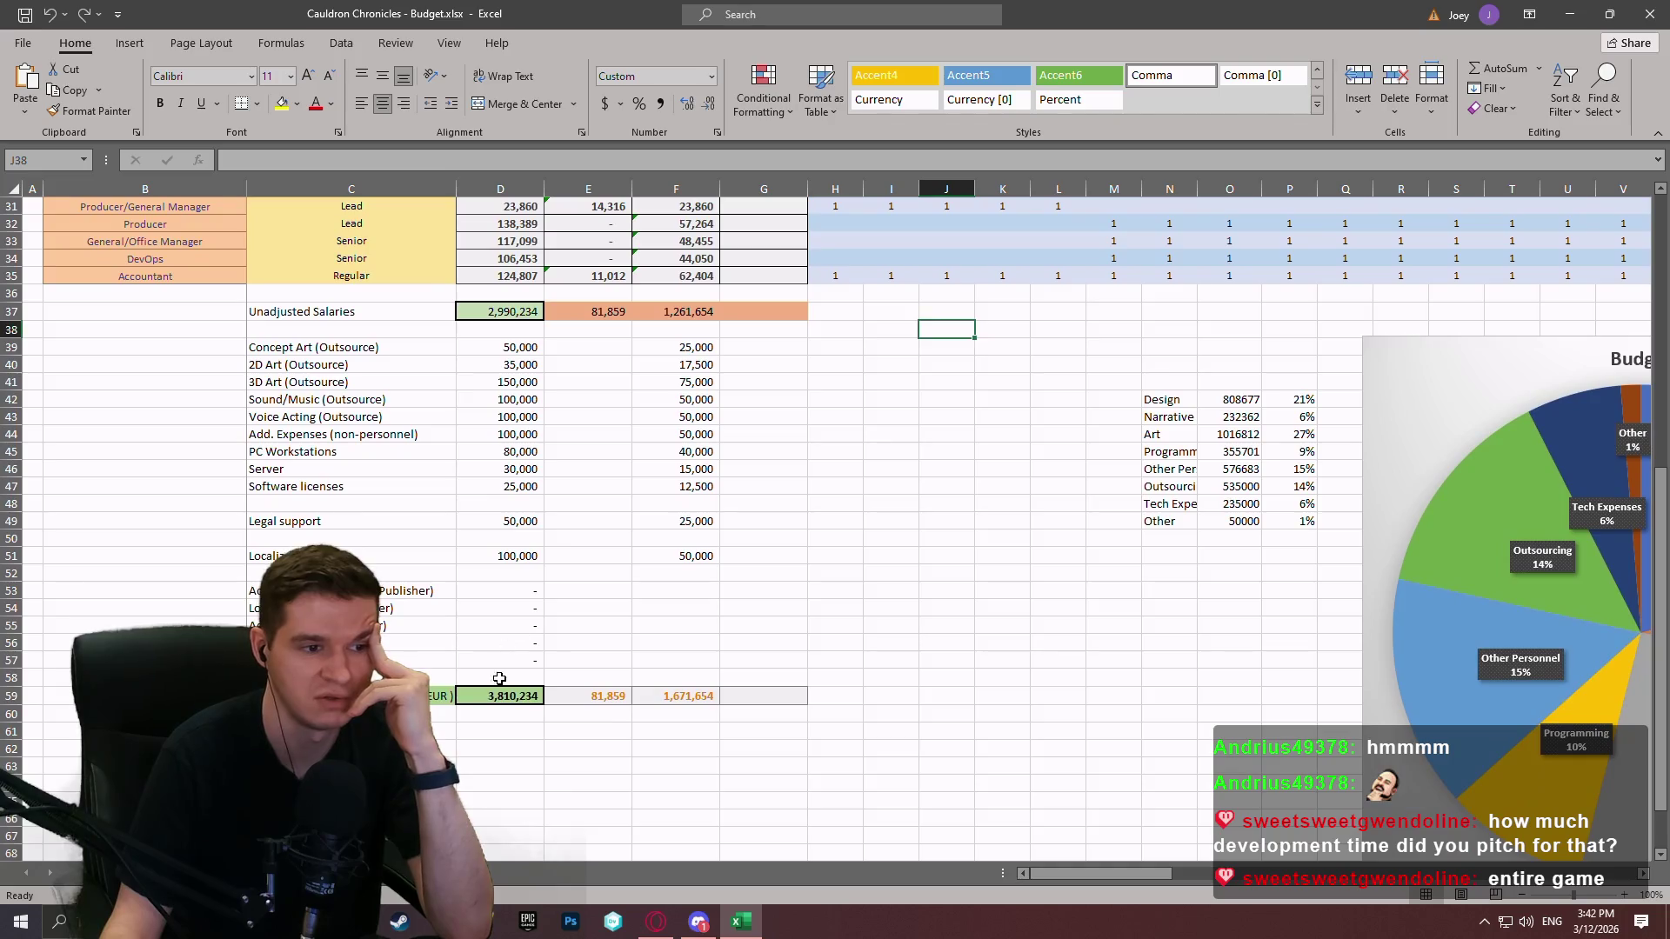
pyautogui.click(503, 695)
pyautogui.scroll(10, 974, 671)
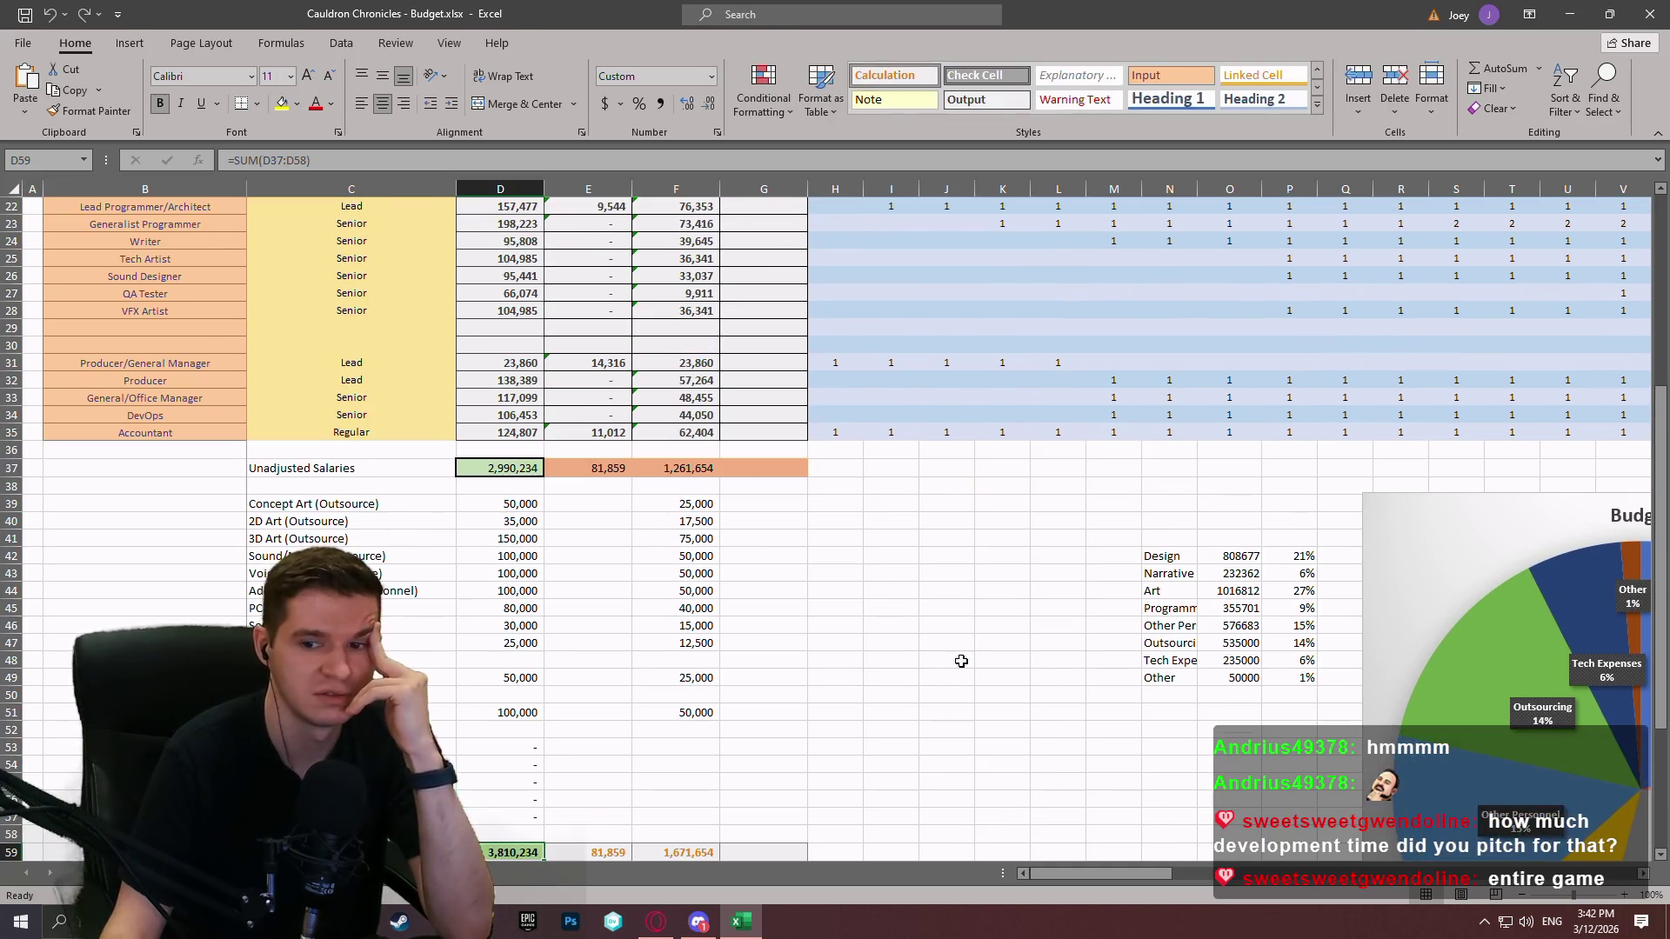
pyautogui.scroll(1, 987, 628)
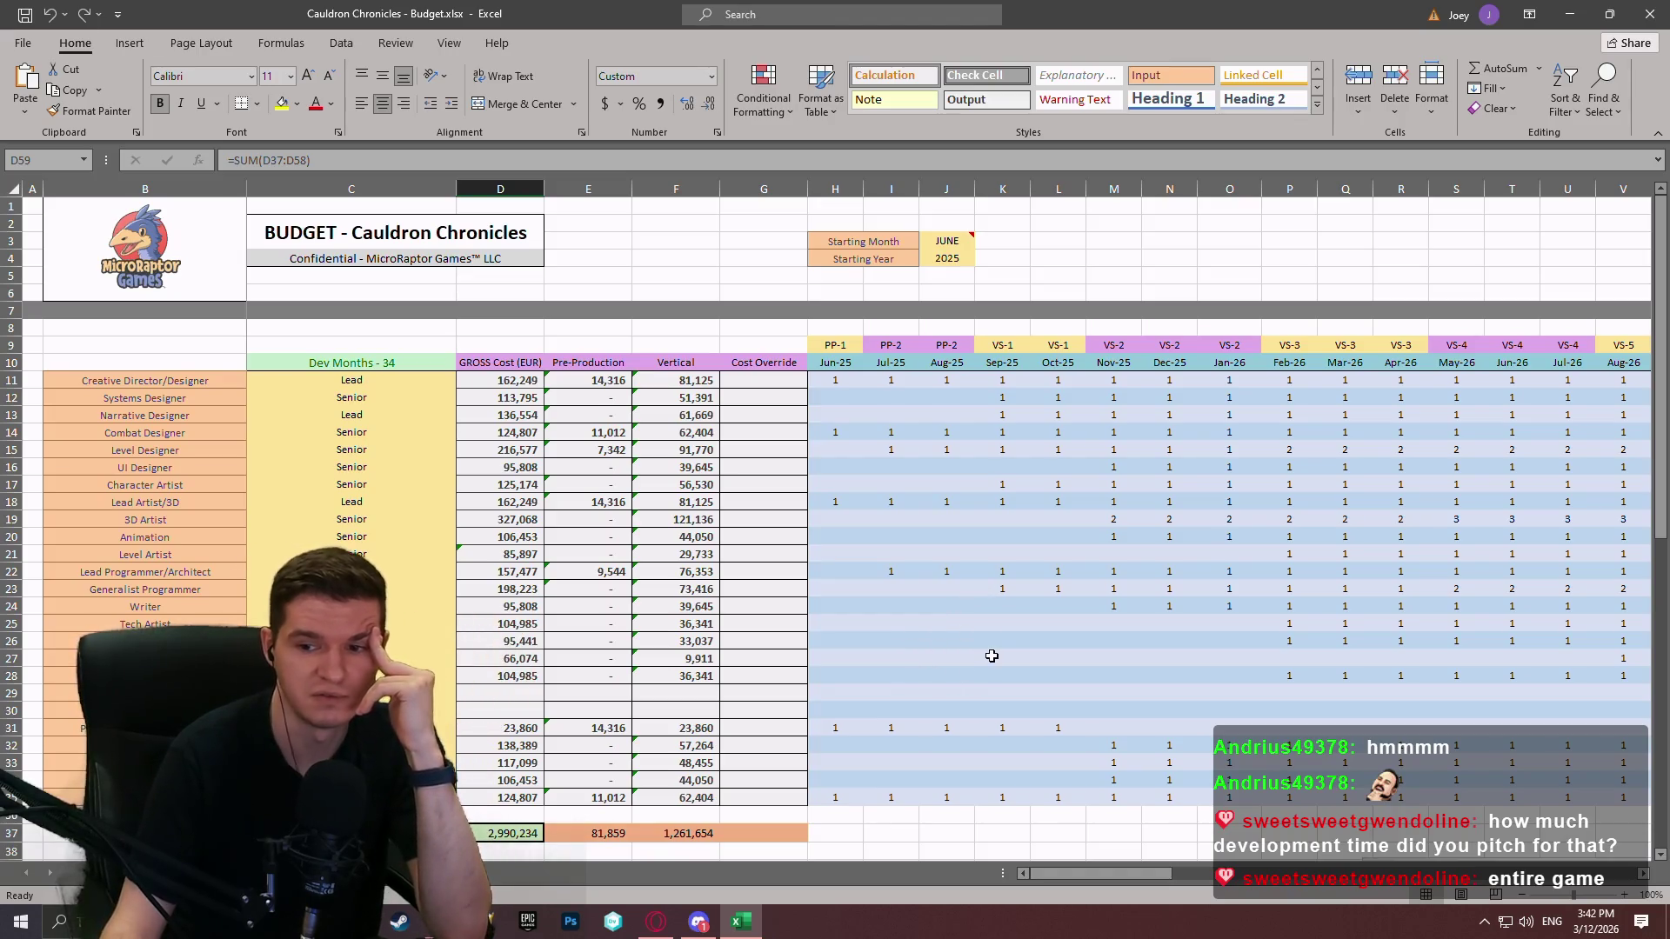
pyautogui.scroll(-3, 1236, 541)
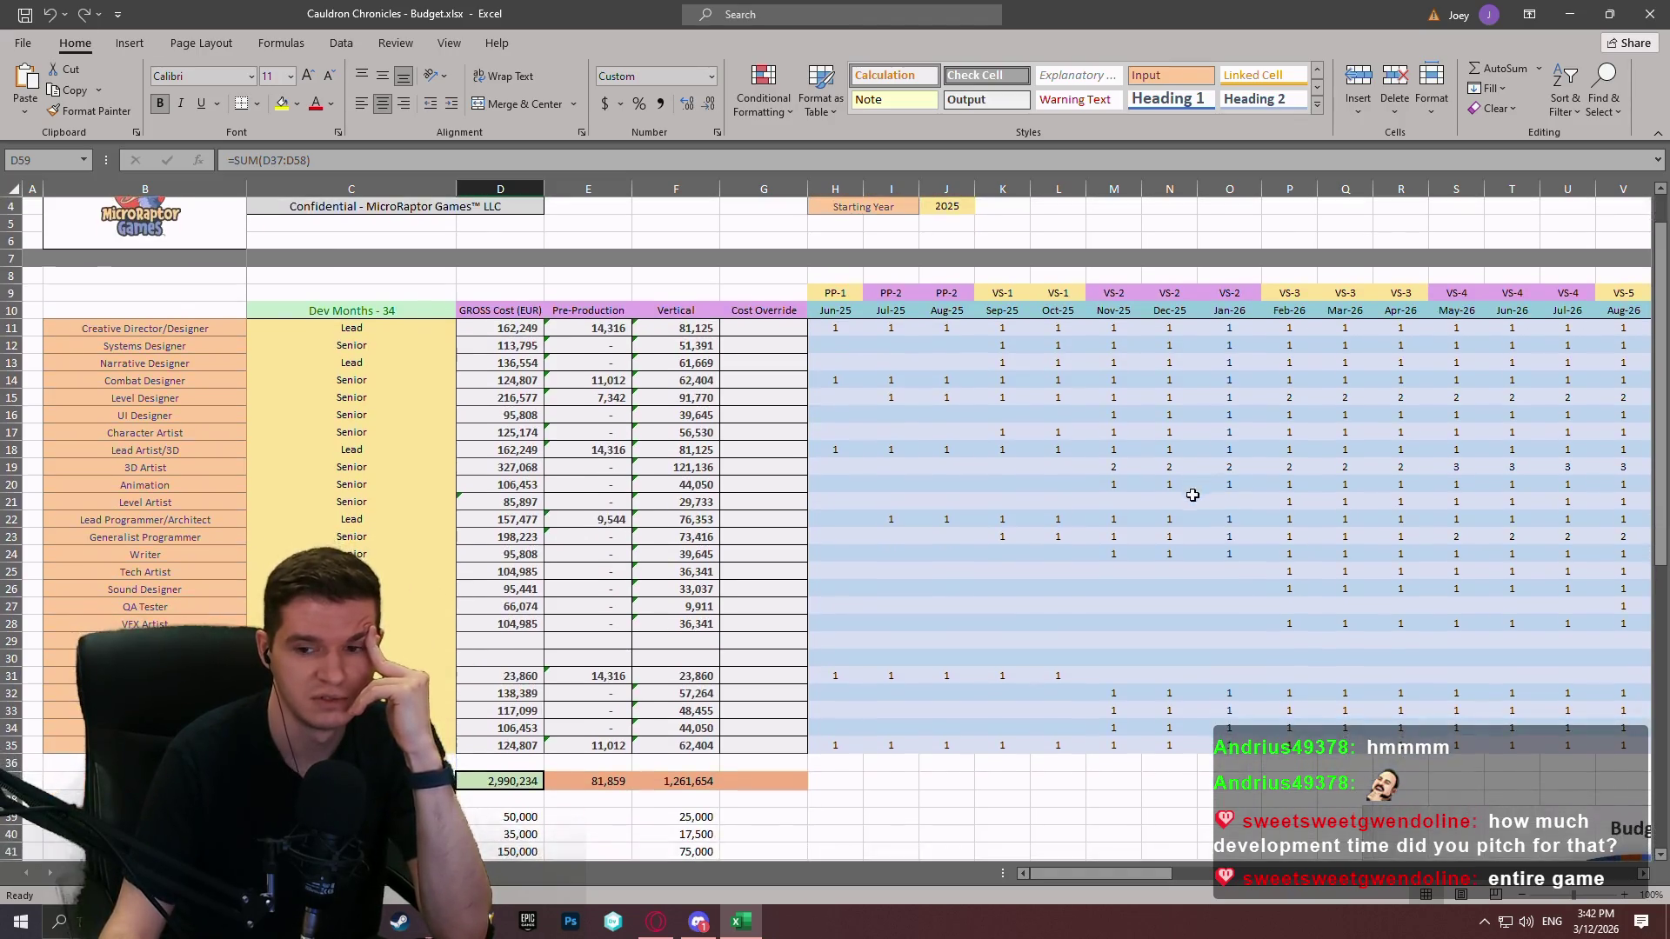
pyautogui.click(1155, 428)
pyautogui.scroll(1, 1152, 441)
pyautogui.scroll(2, 1153, 441)
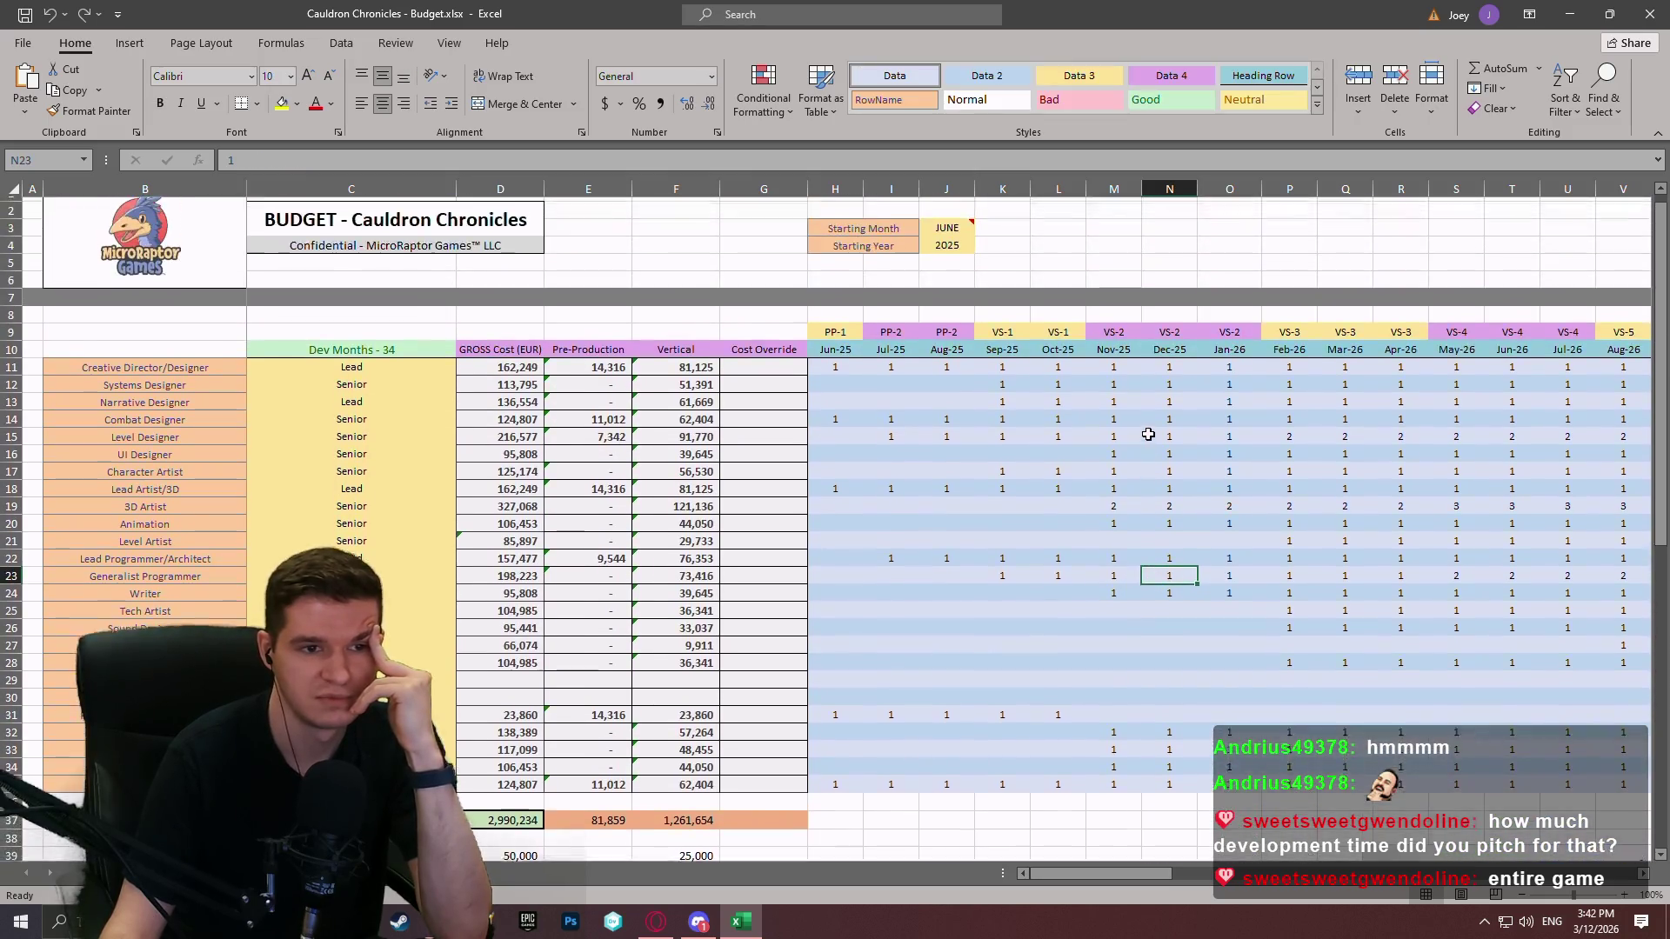
pyautogui.click(1166, 604)
pyautogui.scroll(-2, 1276, 601)
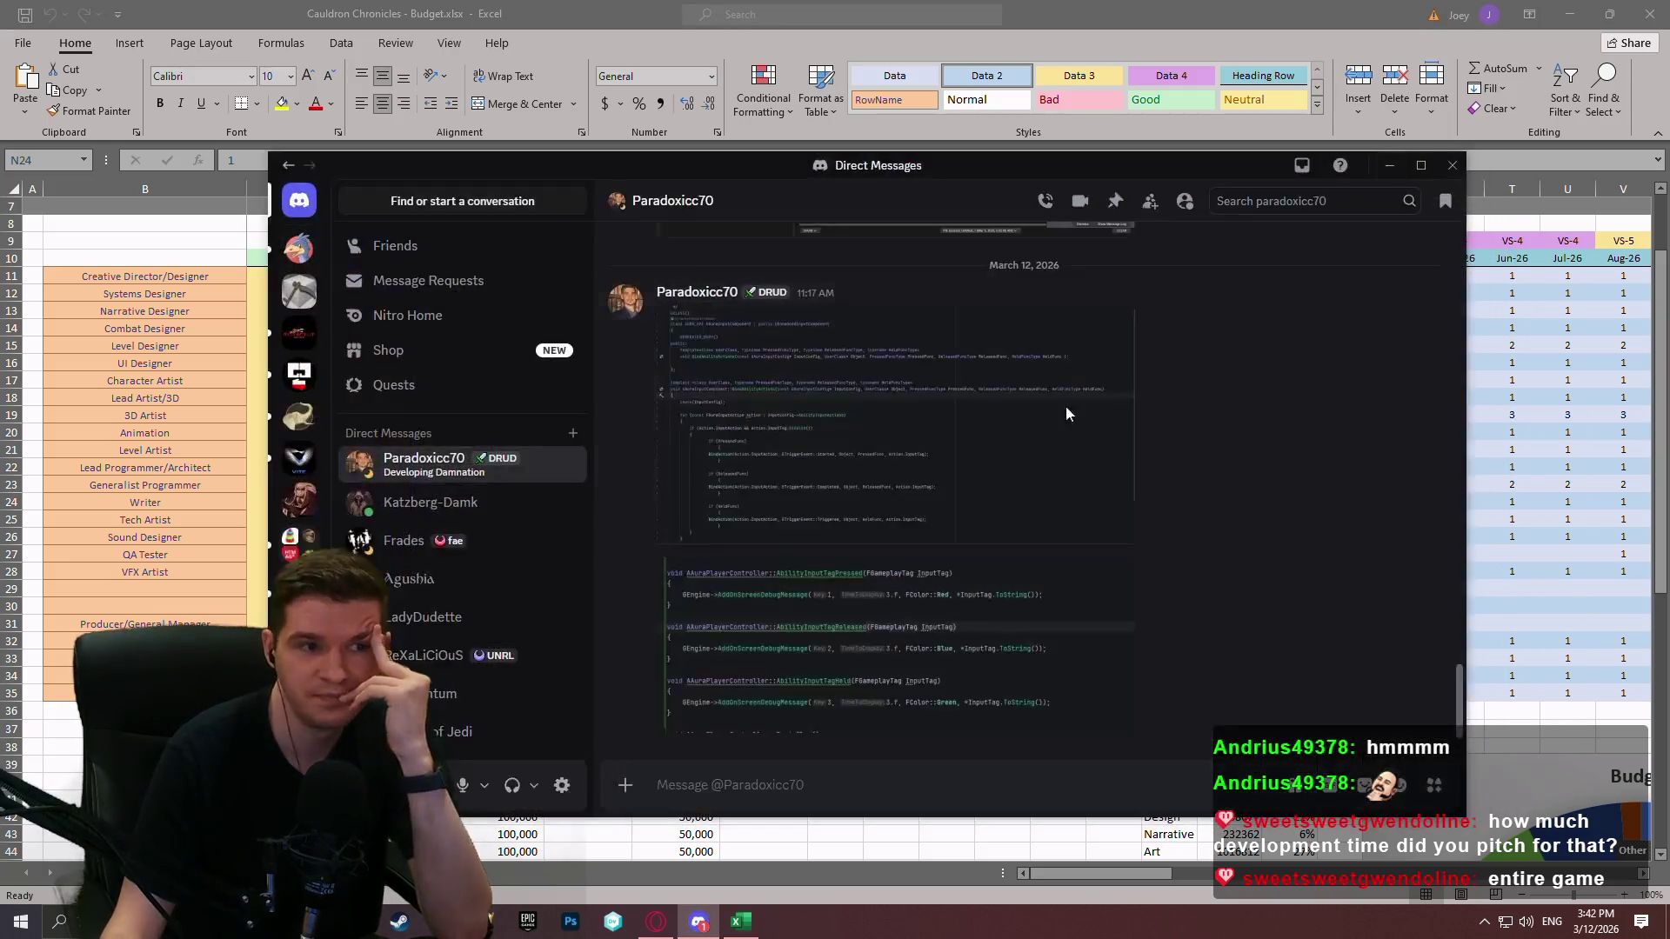
pyautogui.moveTo(952, 180); pyautogui.dragTo(1669, 192)
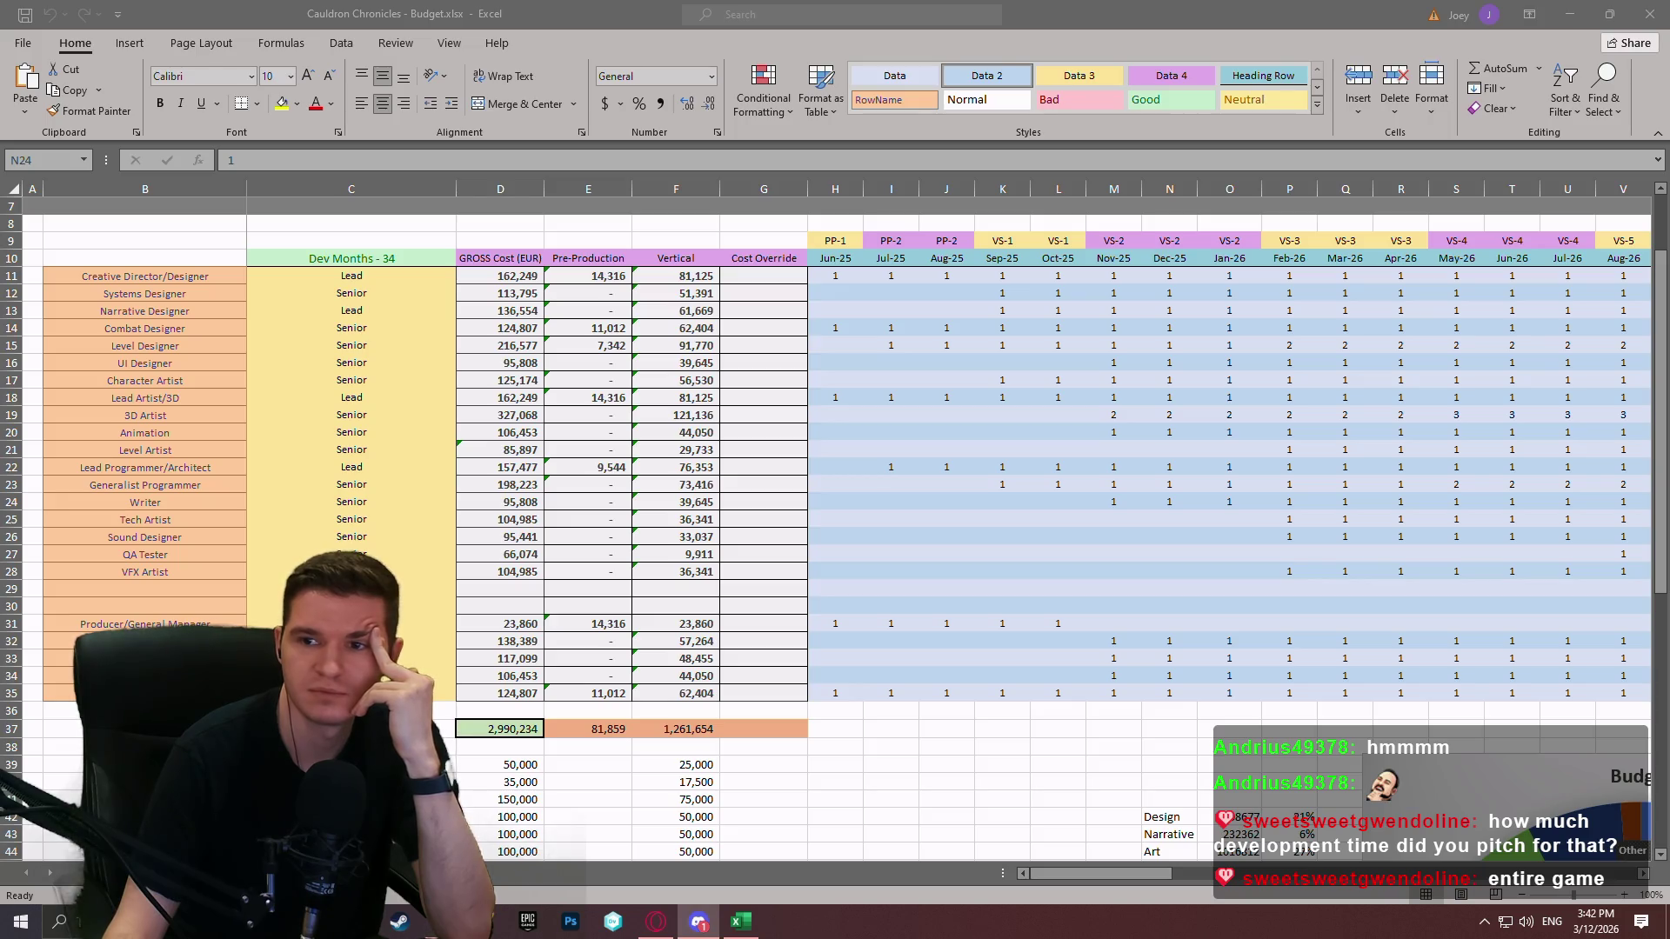
pyautogui.click(966, 589)
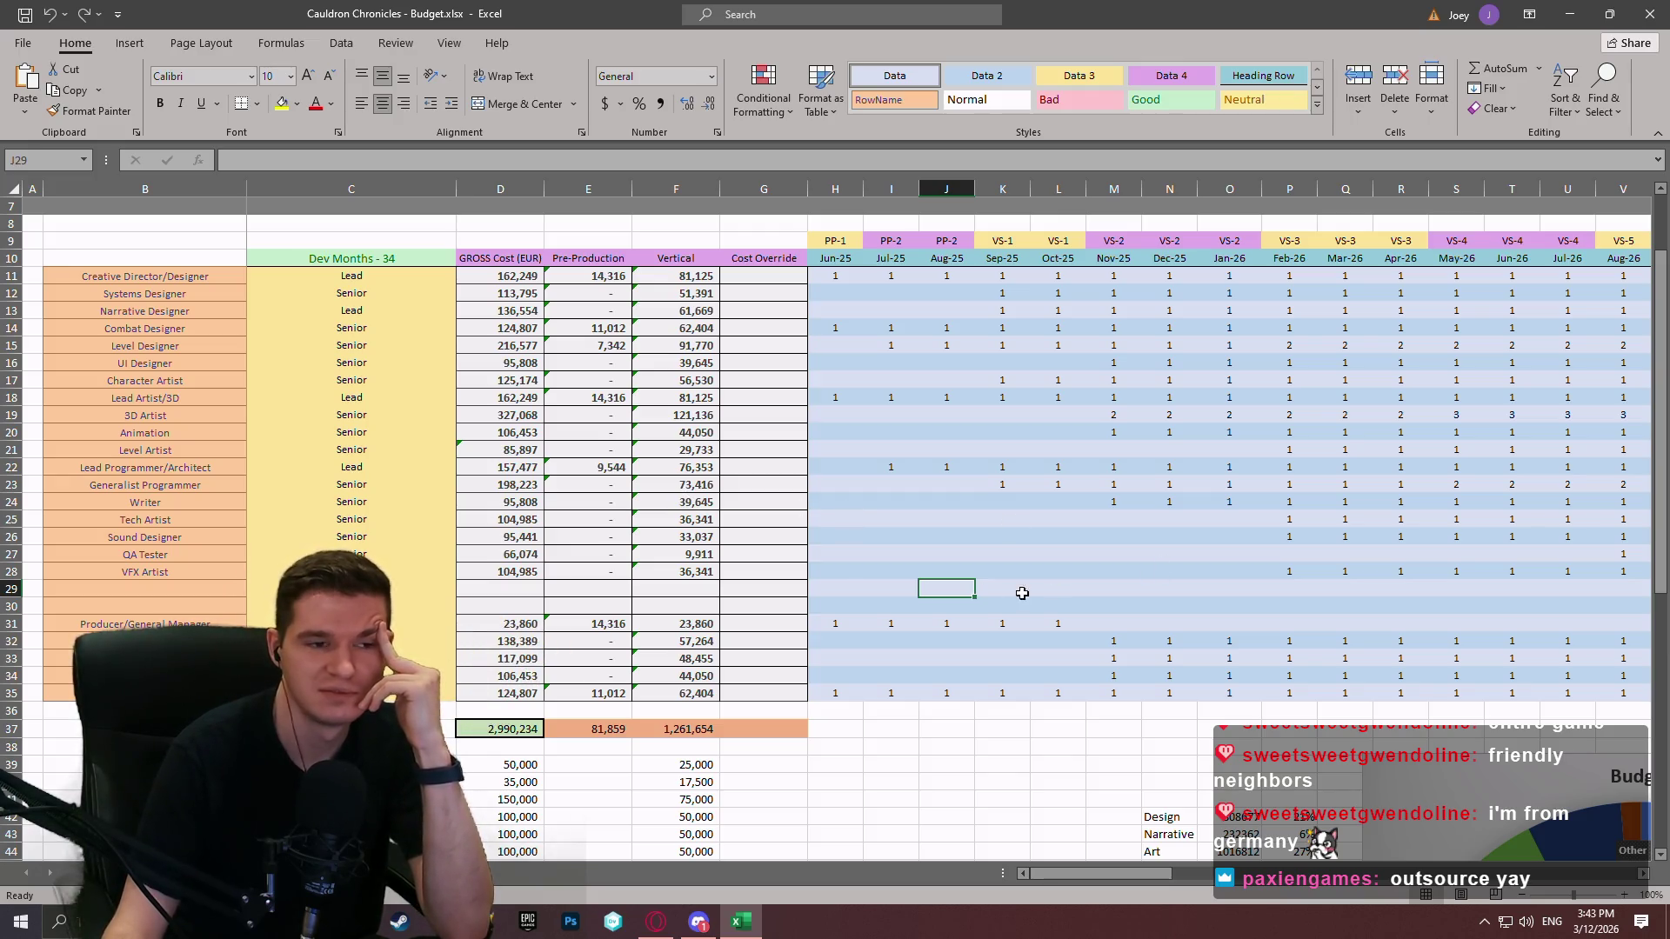
pyautogui.click(965, 500)
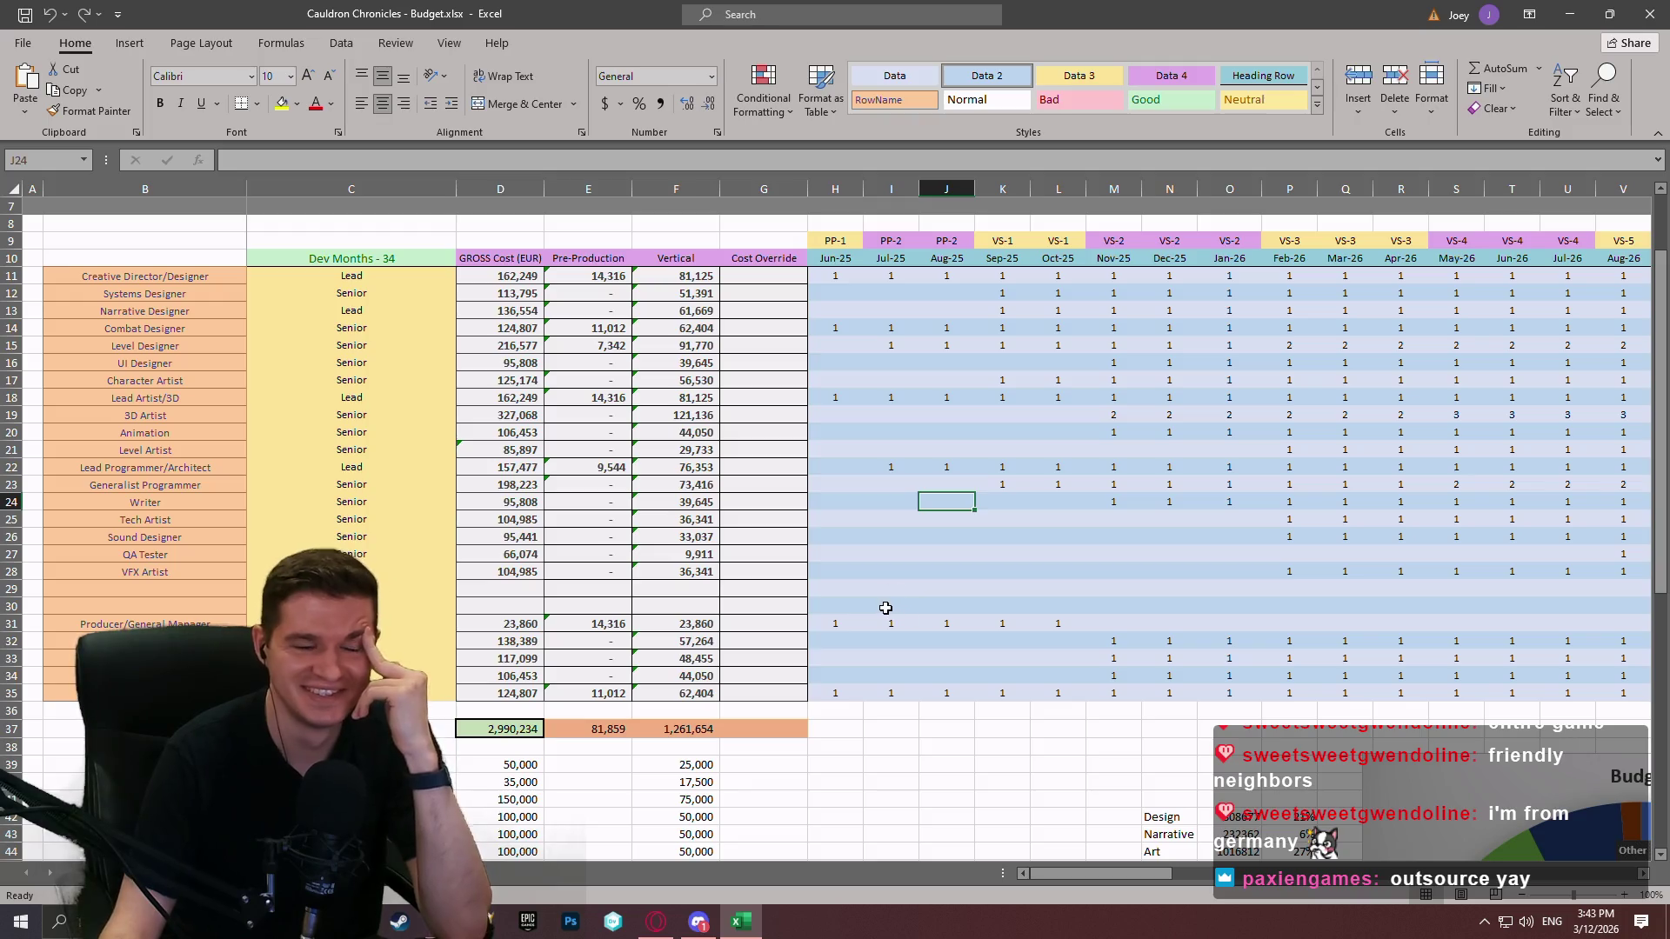
pyautogui.click(1026, 480)
pyautogui.scroll(-5, 1044, 548)
pyautogui.click(1062, 553)
pyautogui.scroll(-3, 1072, 602)
pyautogui.click(1131, 556)
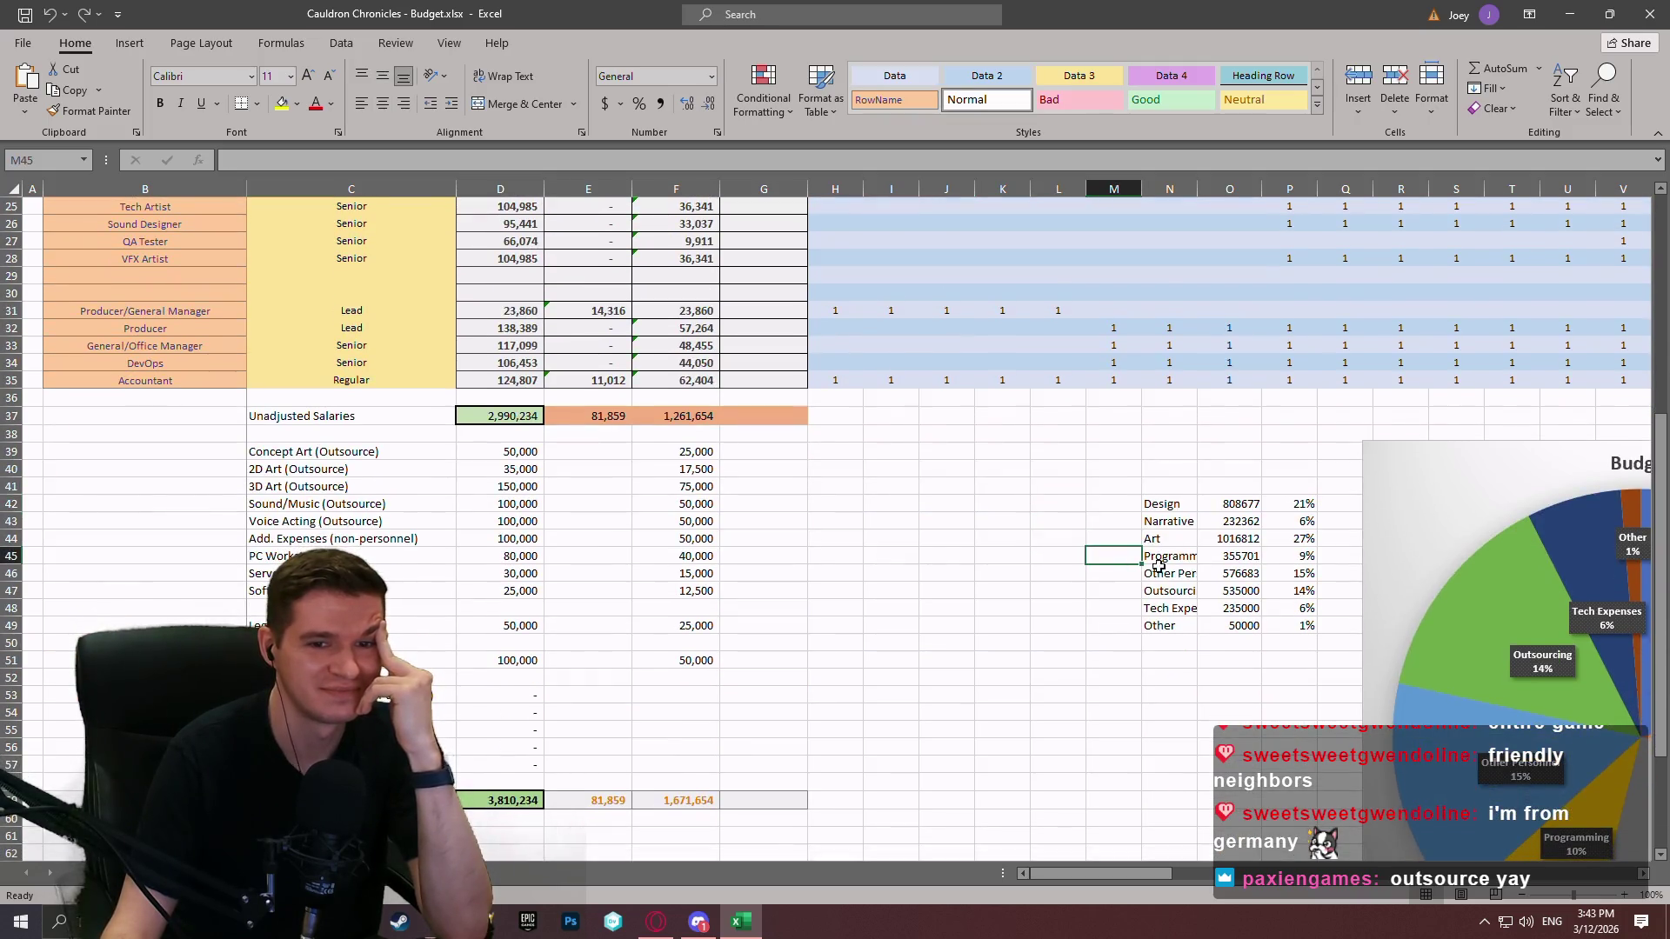
pyautogui.click(1185, 878)
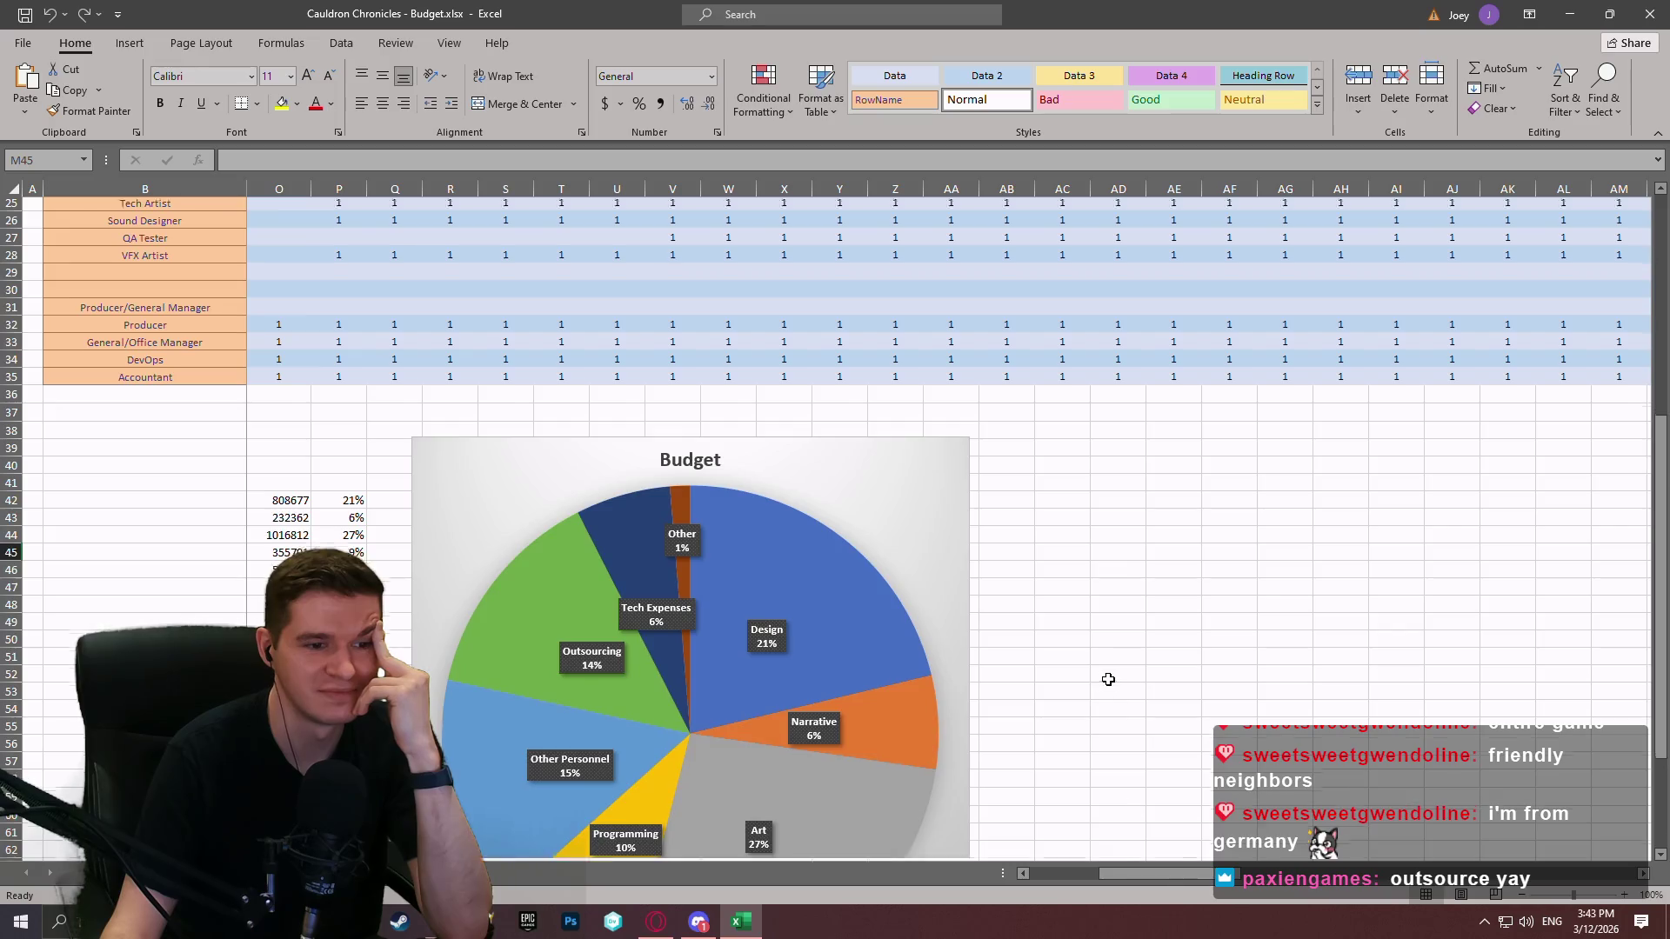
pyautogui.scroll(-4, 1096, 626)
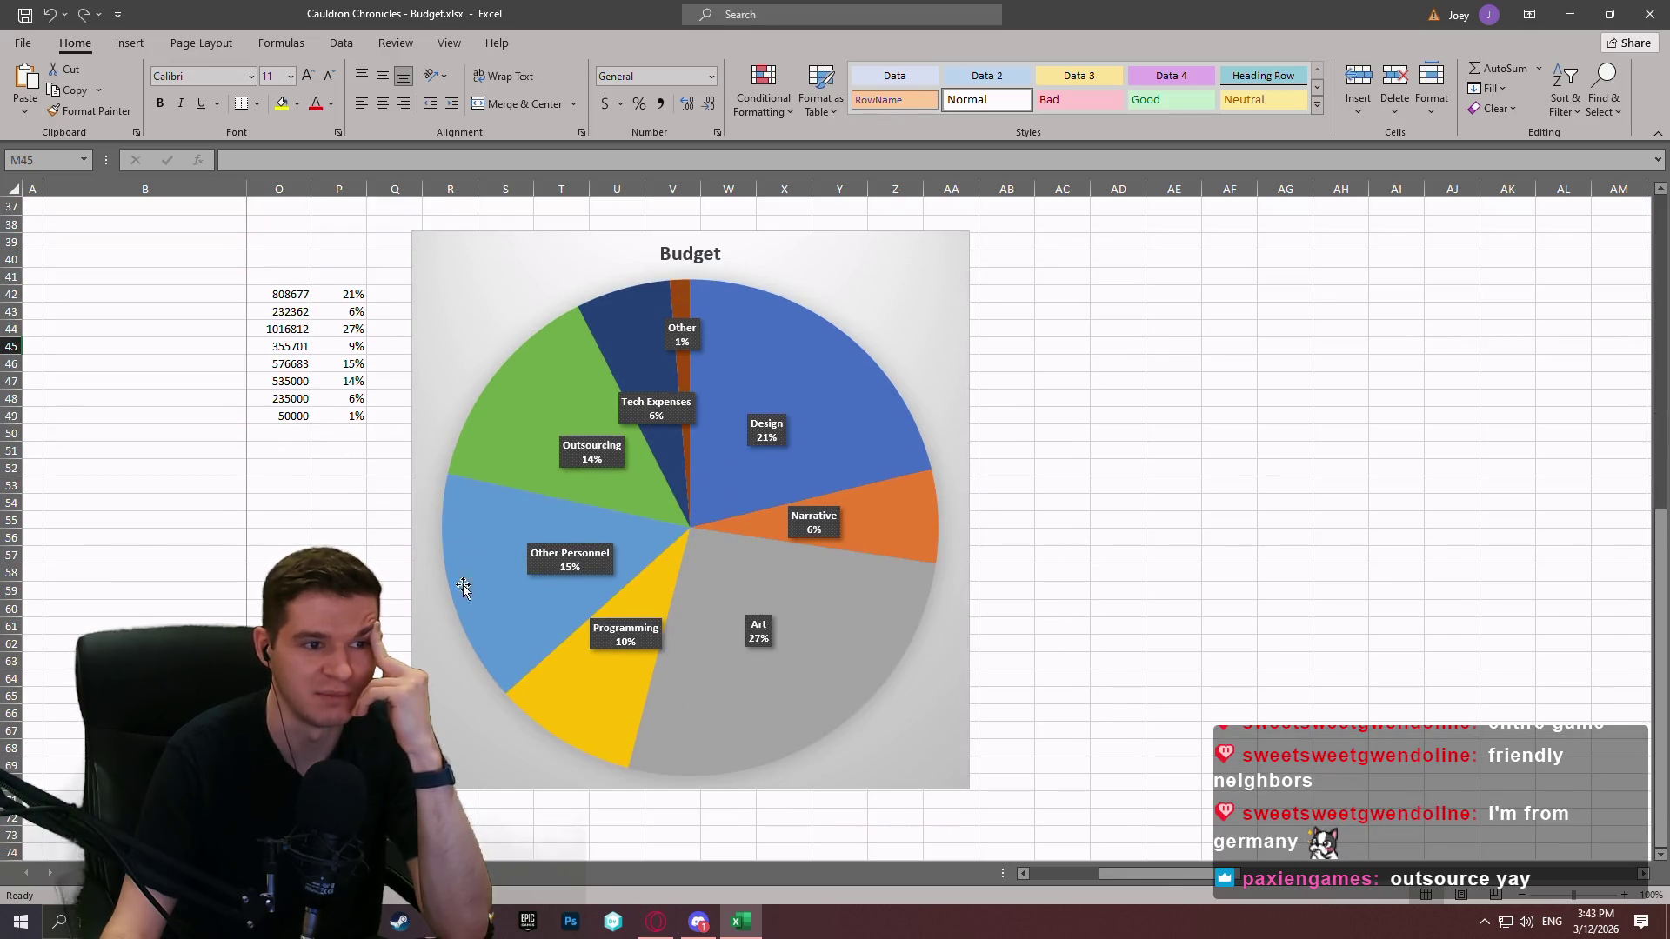
pyautogui.moveTo(695, 442)
pyautogui.moveTo(798, 573)
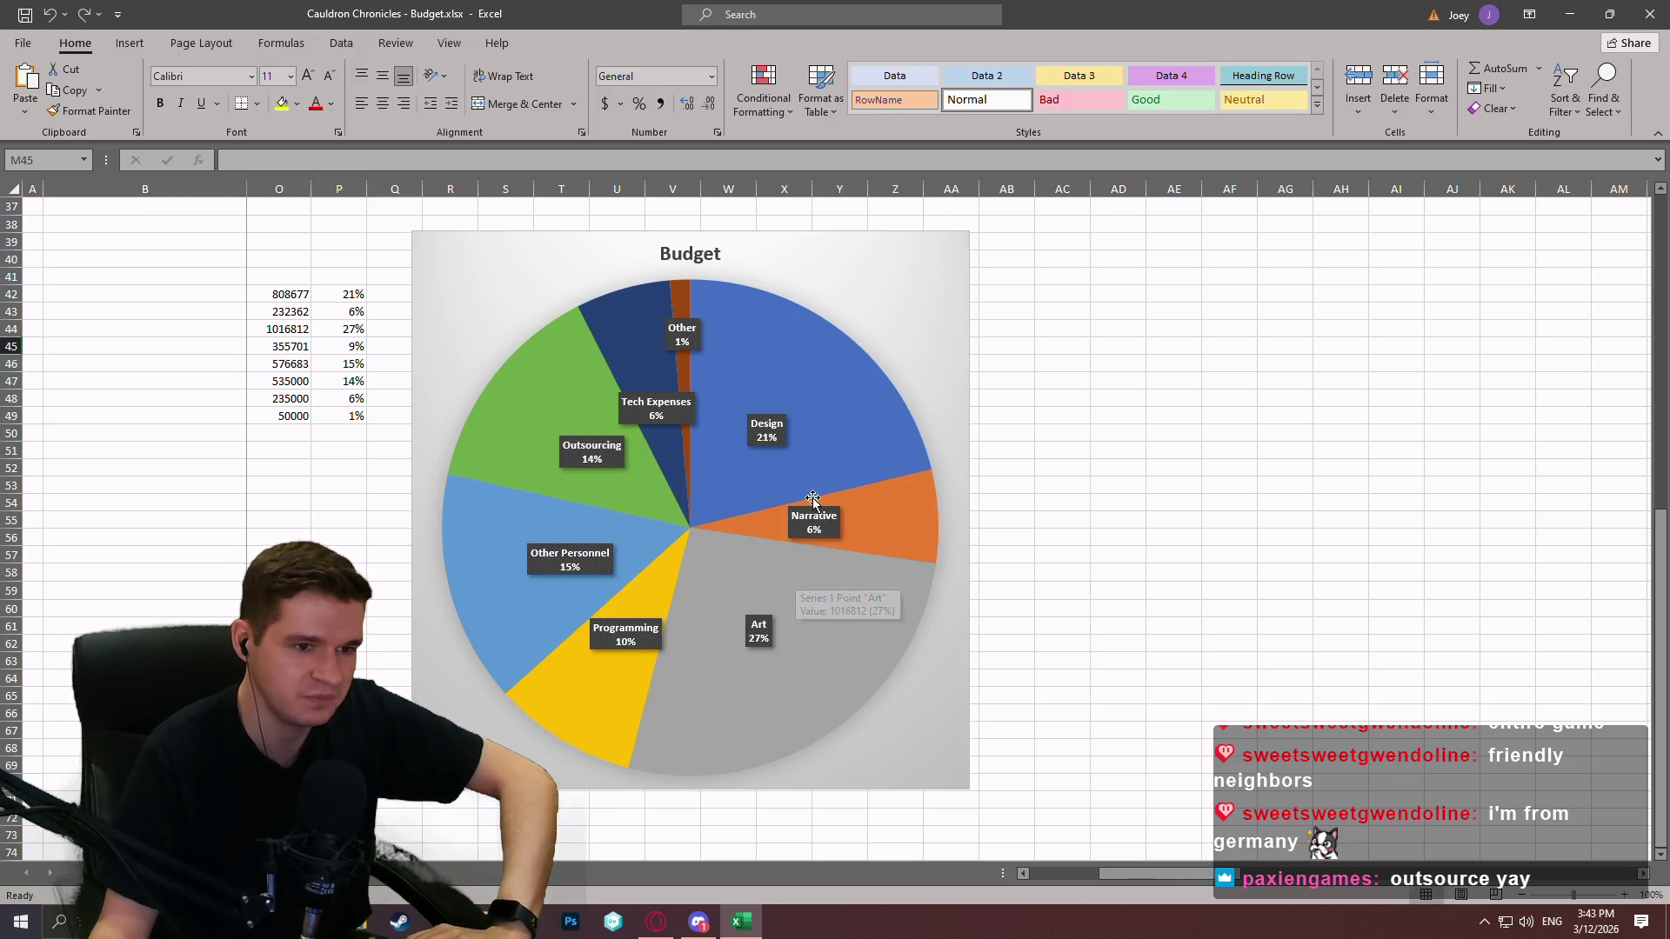
pyautogui.moveTo(788, 420)
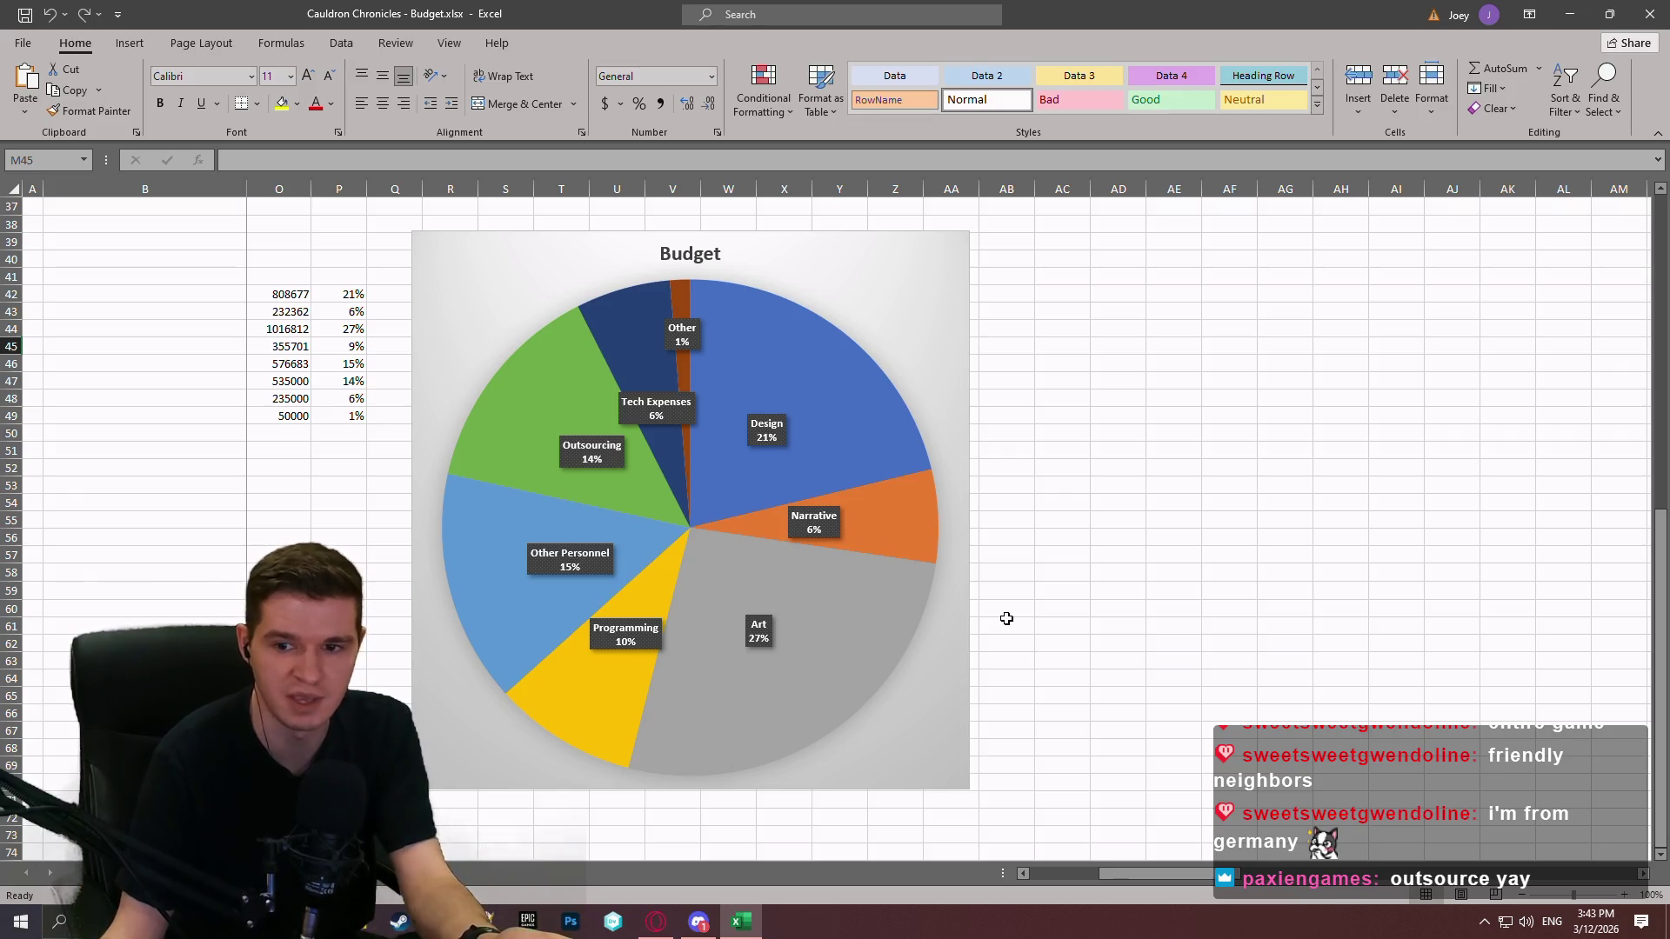
pyautogui.click(1099, 577)
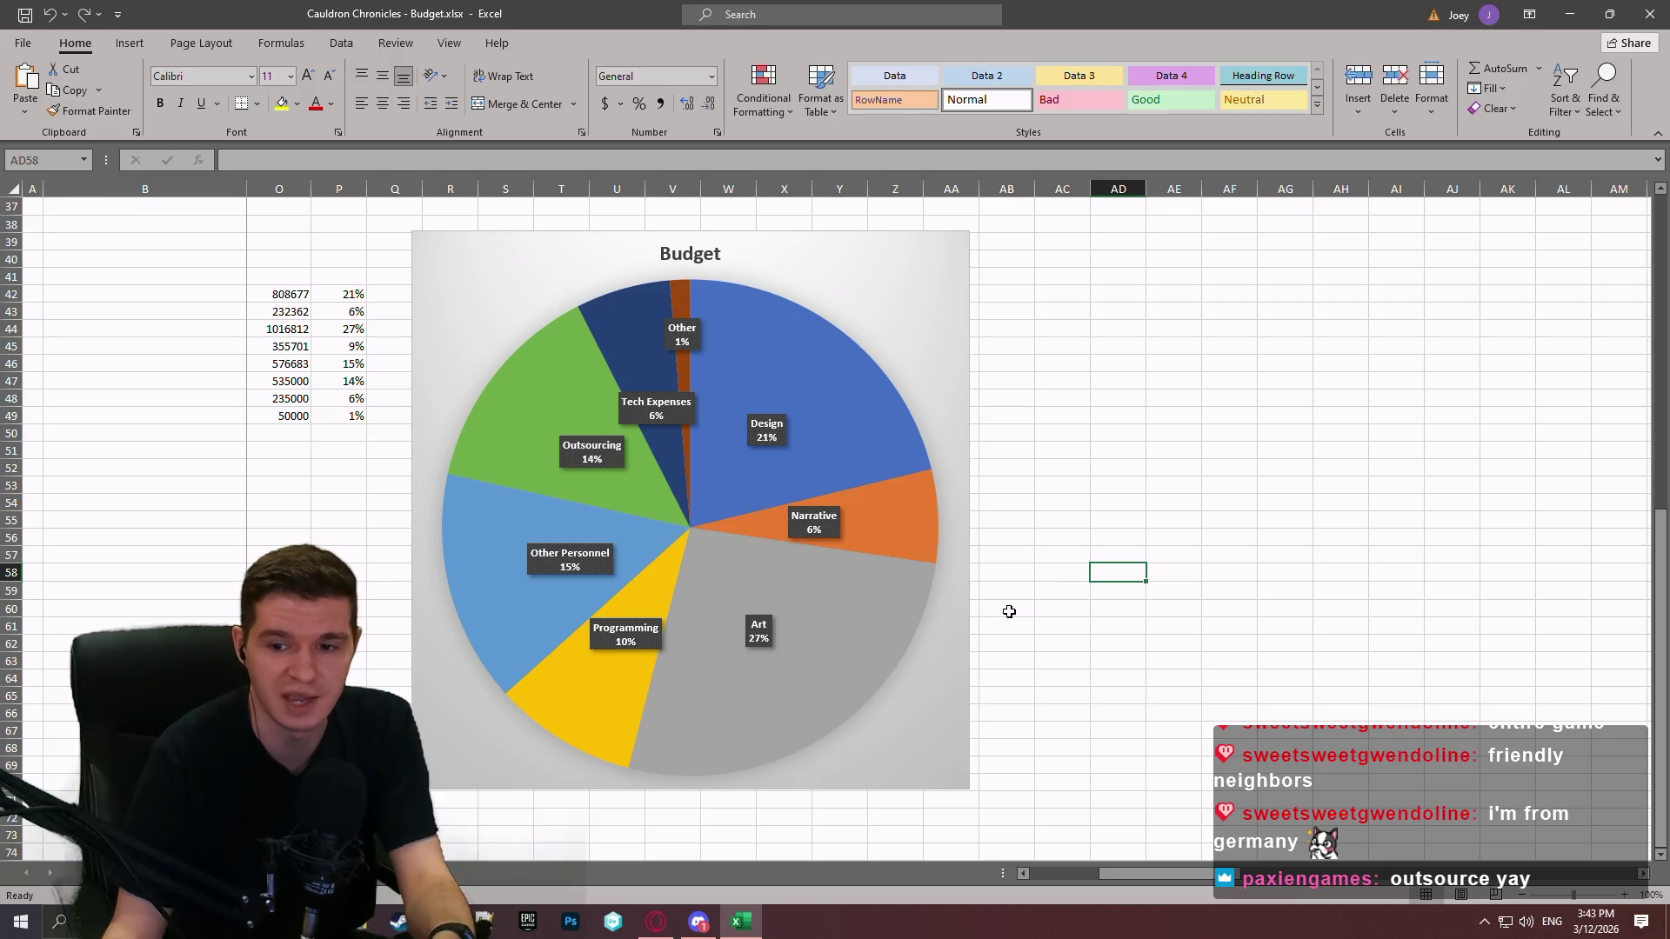
pyautogui.scroll(7, 1009, 622)
pyautogui.scroll(-6, 1024, 637)
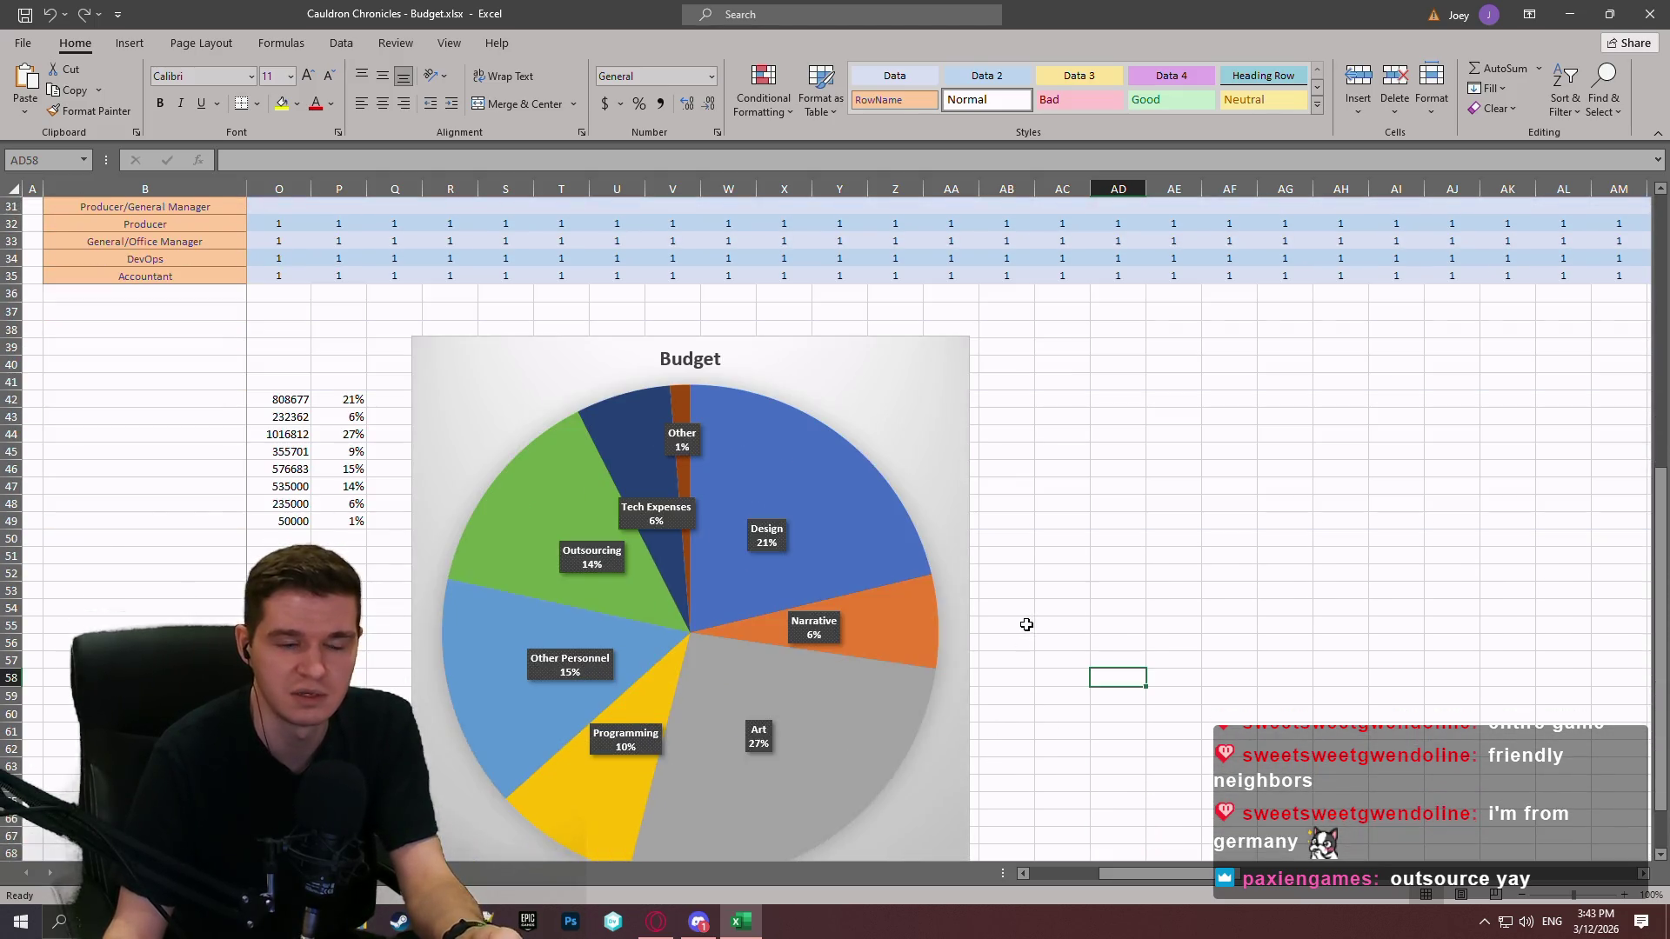
pyautogui.click(1019, 607)
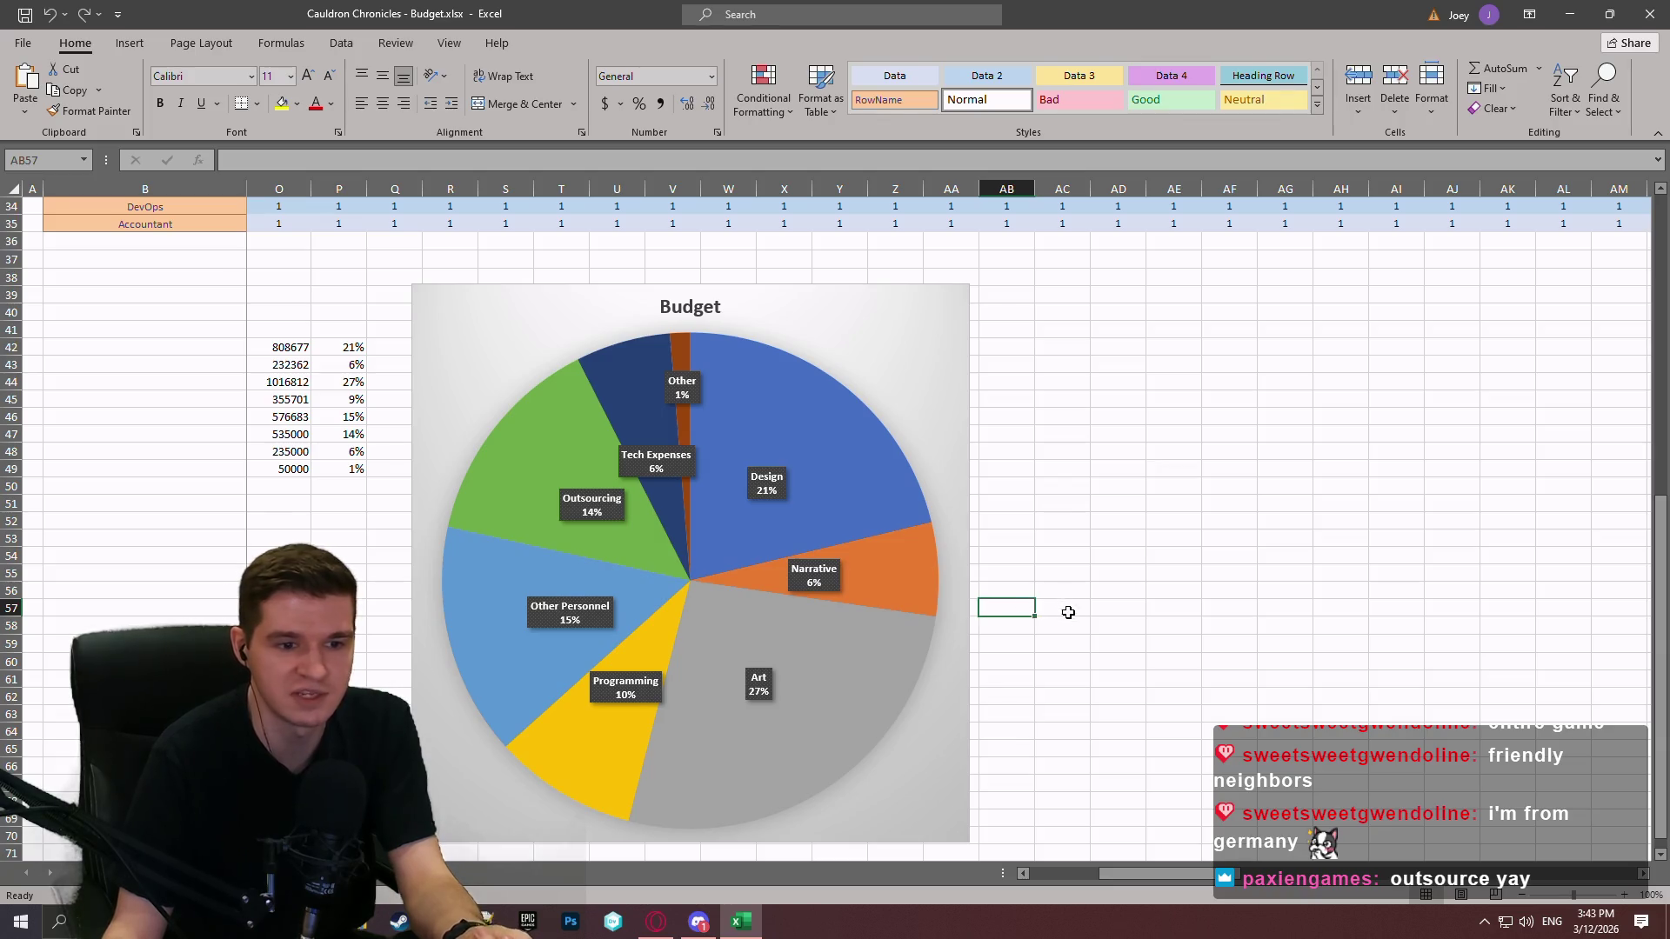
pyautogui.scroll(10, 1205, 752)
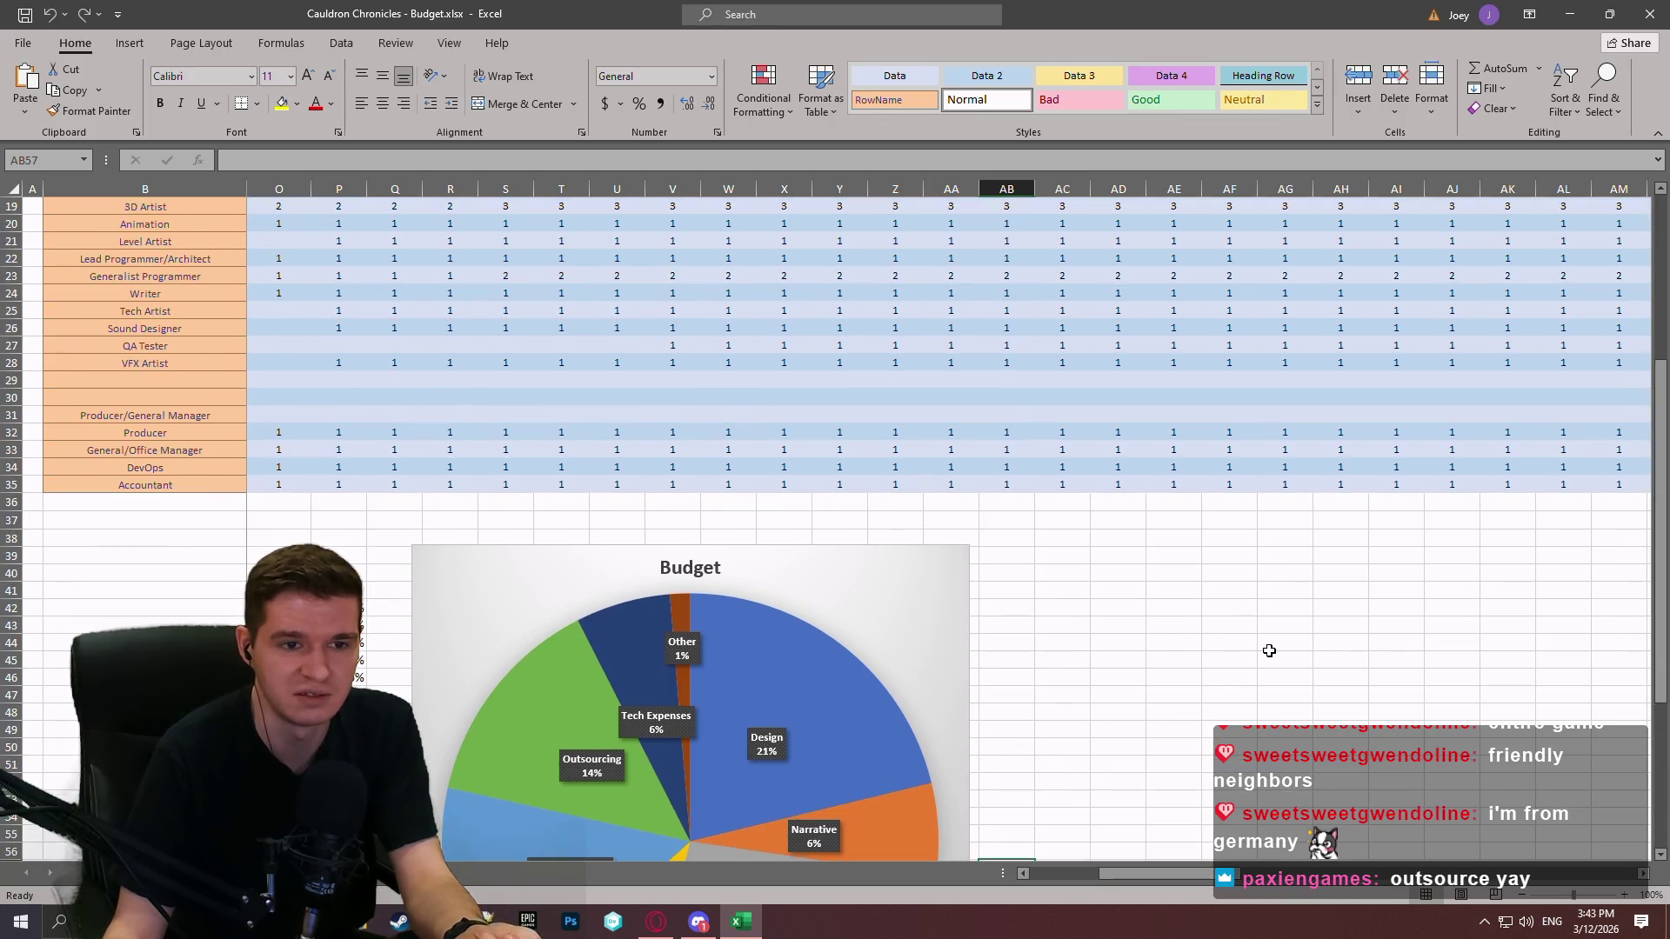
pyautogui.moveTo(1194, 874); pyautogui.dragTo(1113, 871)
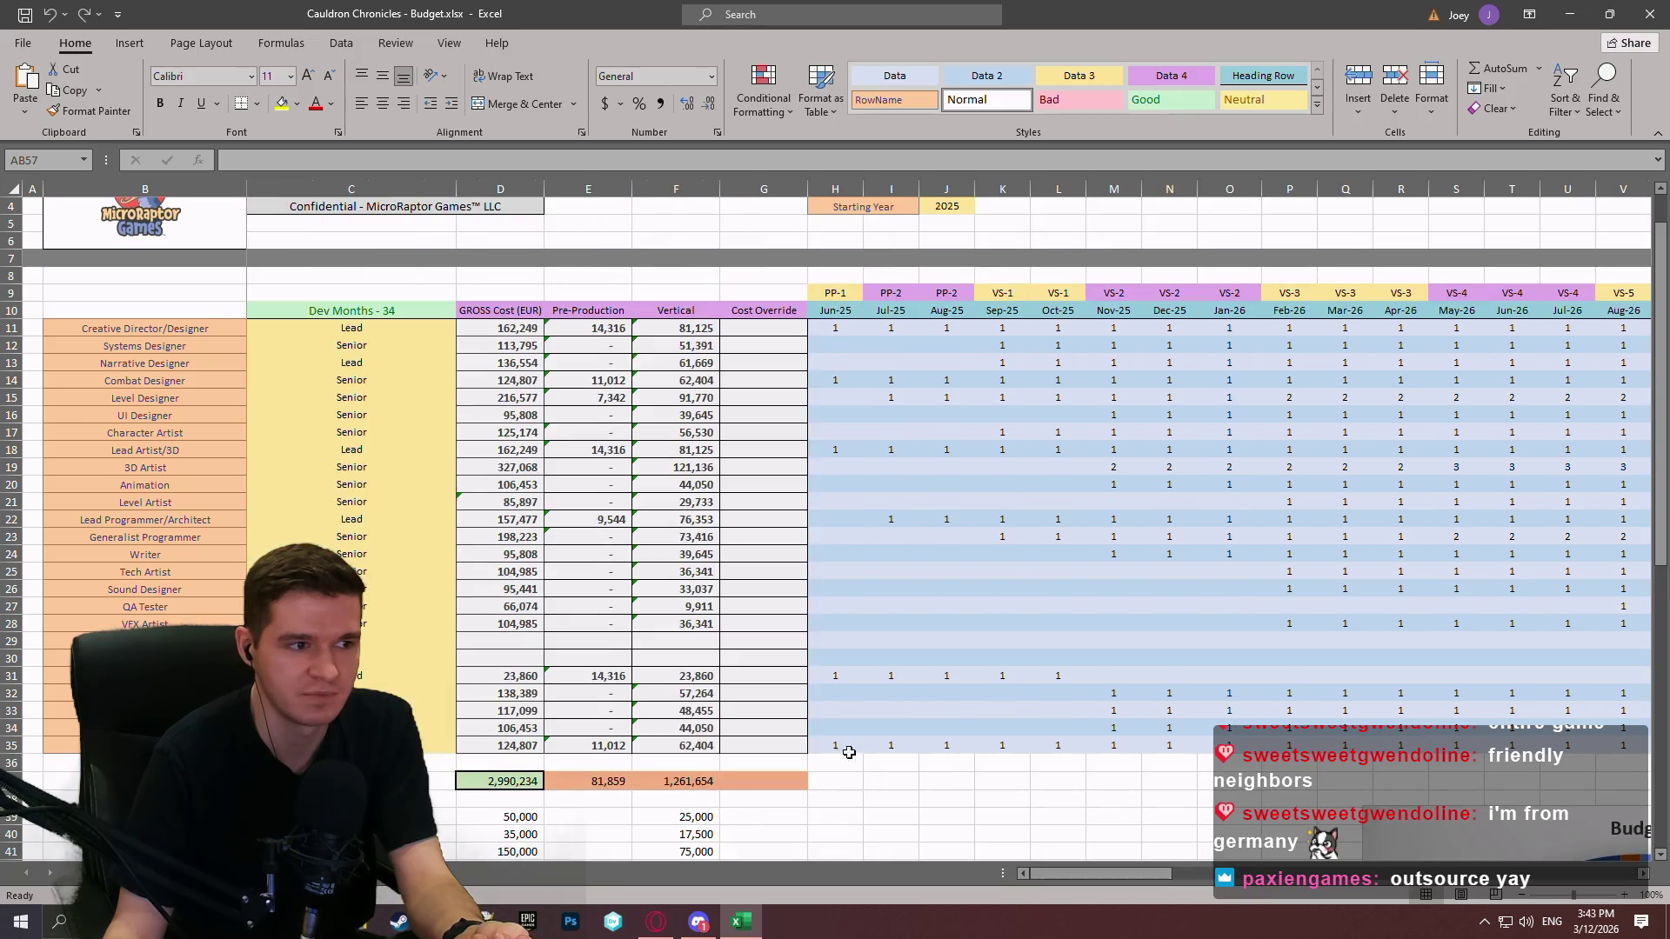
pyautogui.moveTo(184, 363); pyautogui.dragTo(1165, 328)
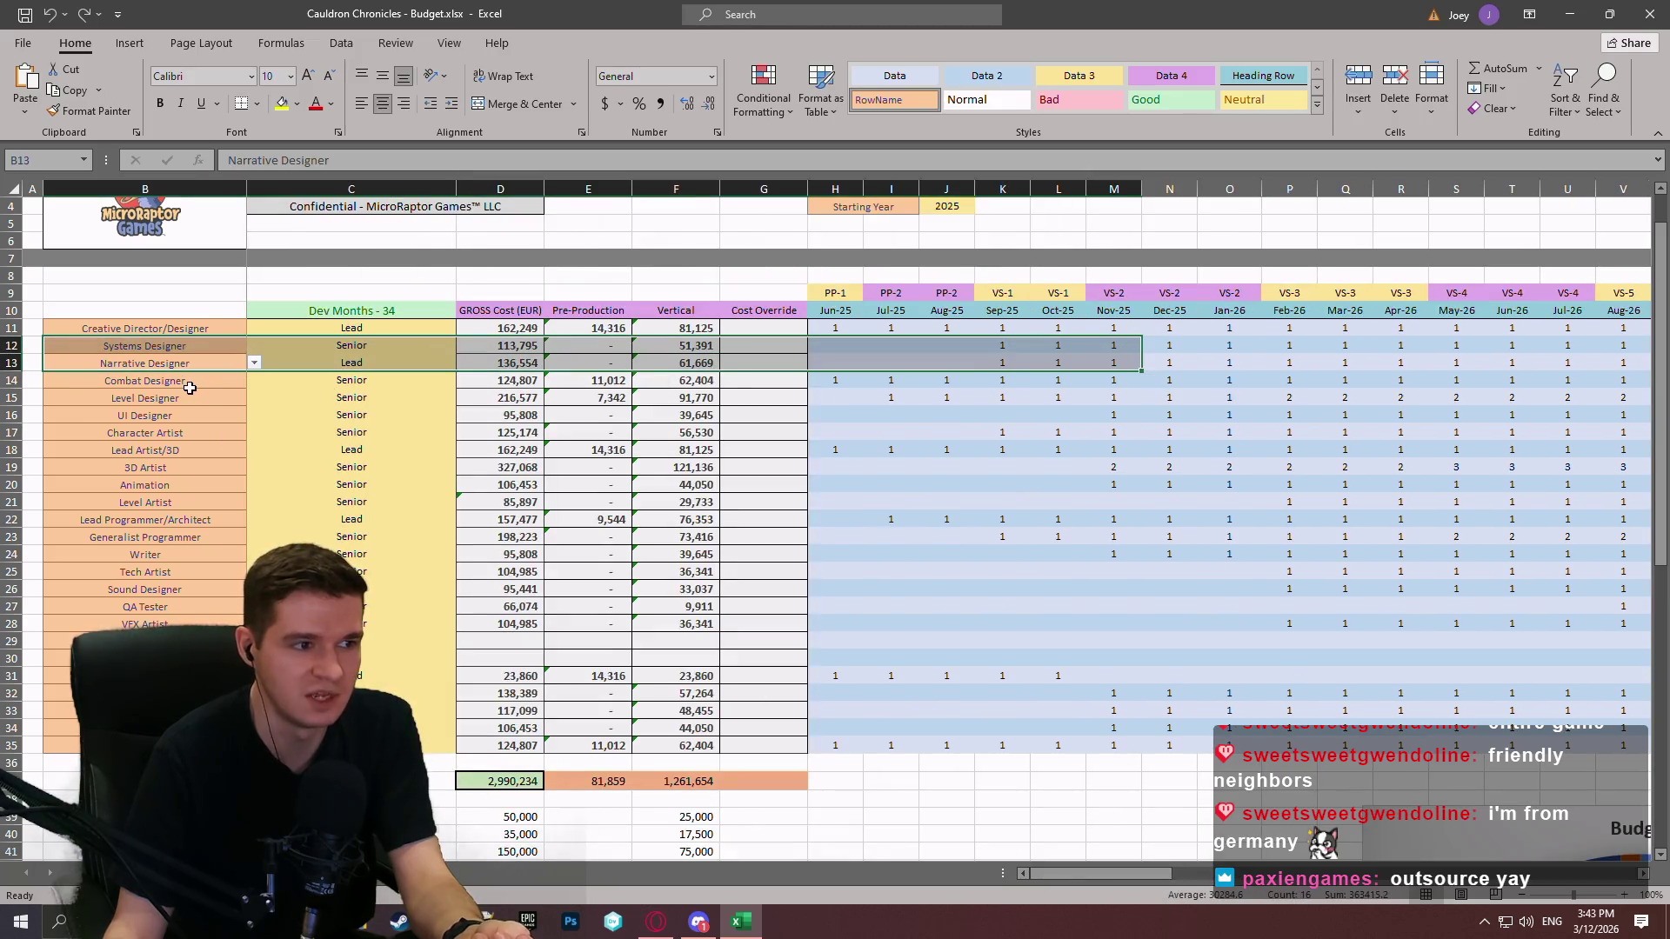
pyautogui.click(188, 393)
pyautogui.moveTo(156, 556)
pyautogui.mouseDown()
pyautogui.moveTo(1657, 564)
pyautogui.moveTo(1349, 550)
pyautogui.moveTo(1592, 561)
pyautogui.moveTo(1551, 554)
pyautogui.mouseUp()
pyautogui.click(1464, 585)
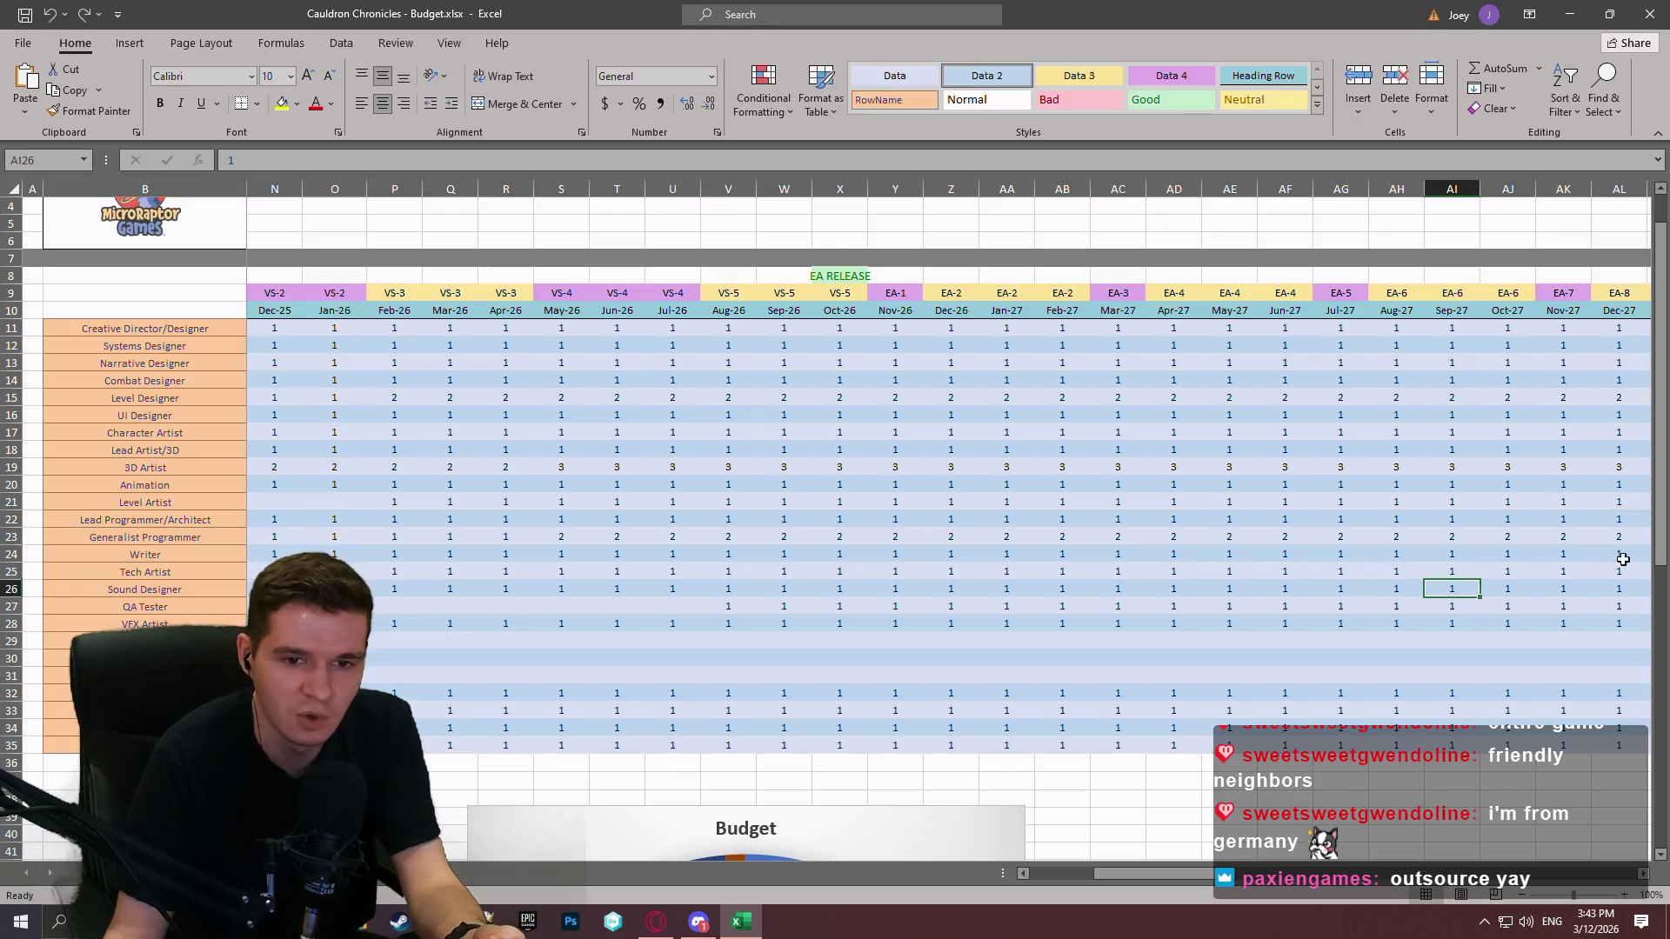
pyautogui.moveTo(1156, 874); pyautogui.dragTo(1100, 873)
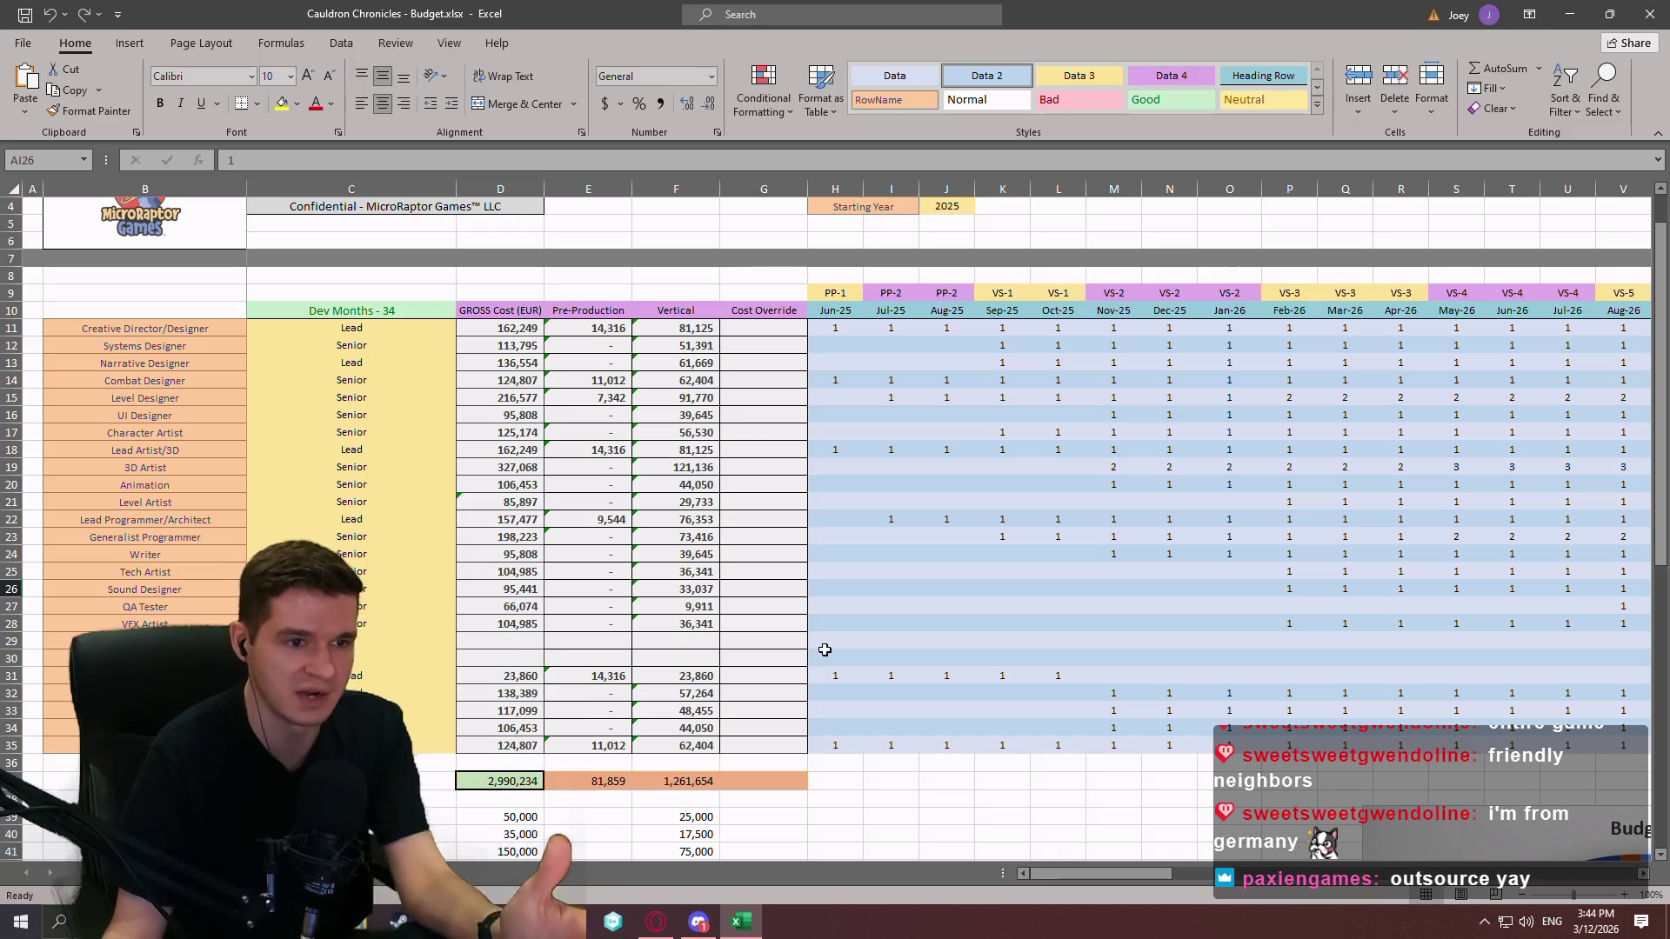
pyautogui.click(1226, 479)
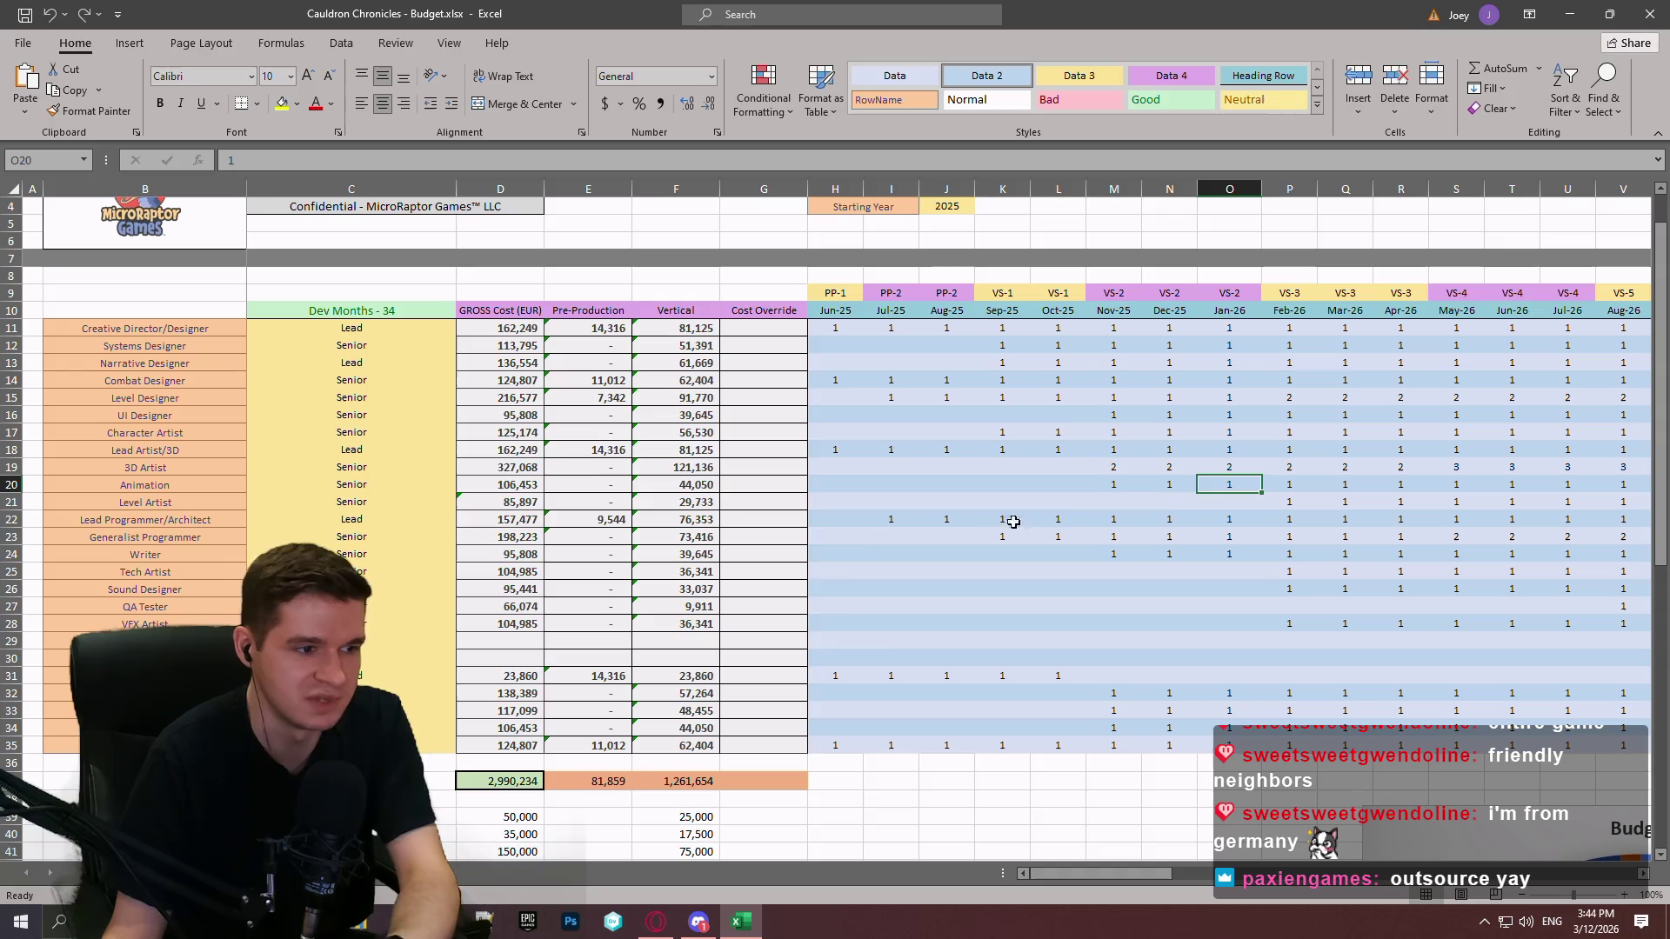
pyautogui.click(1137, 658)
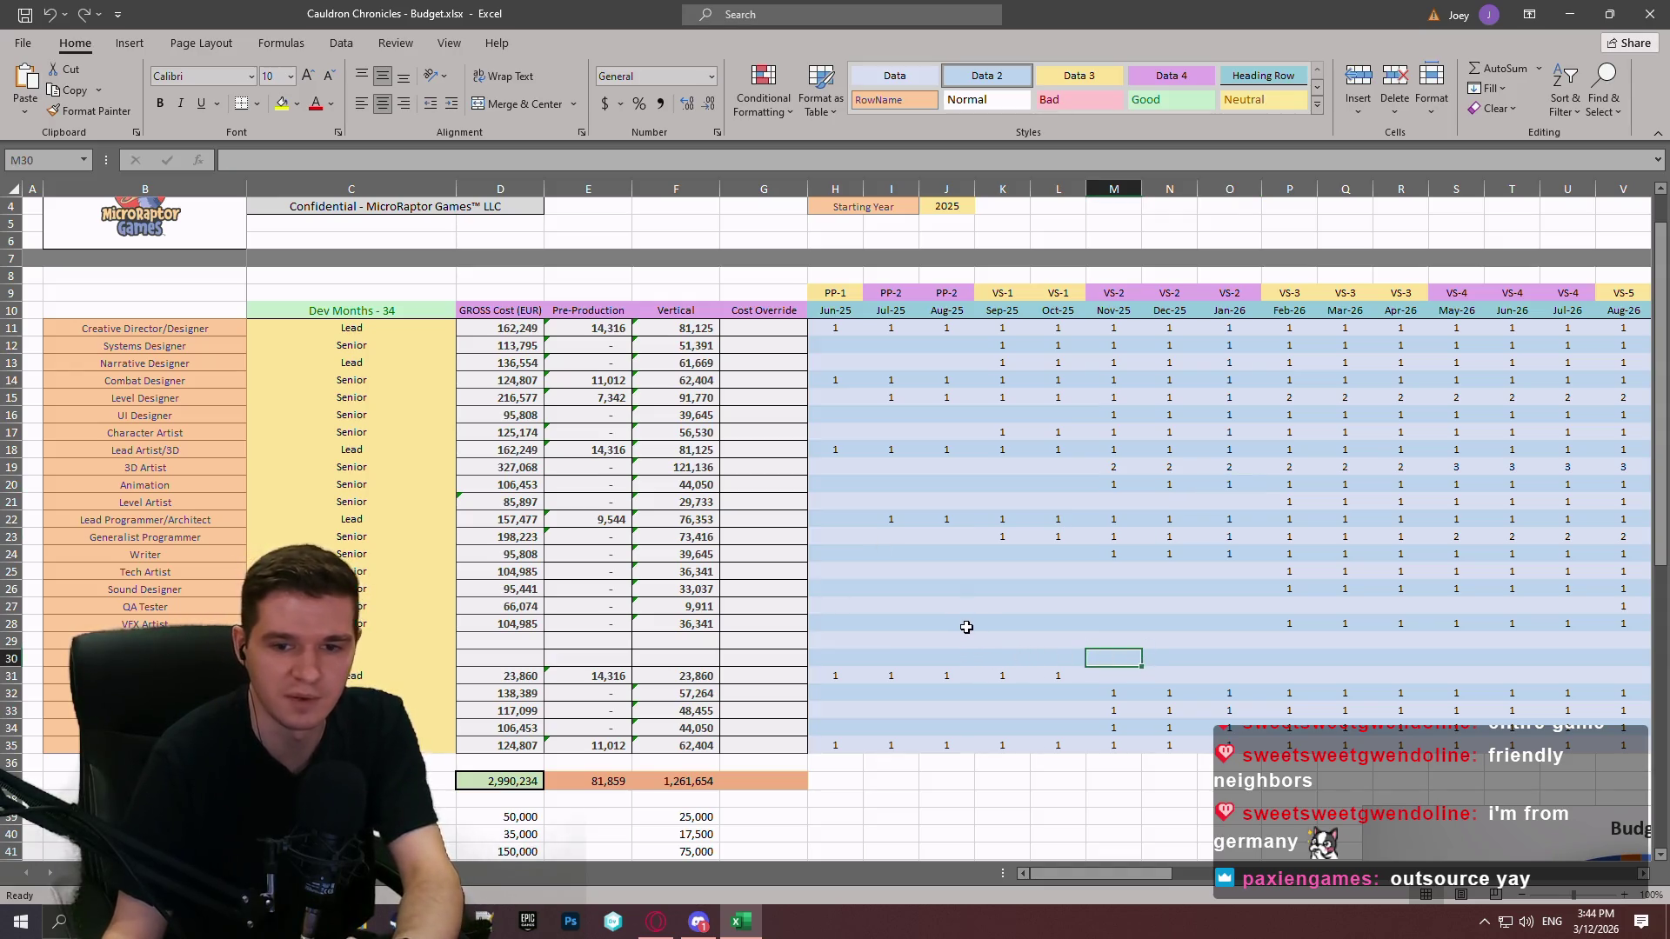
pyautogui.click(1054, 611)
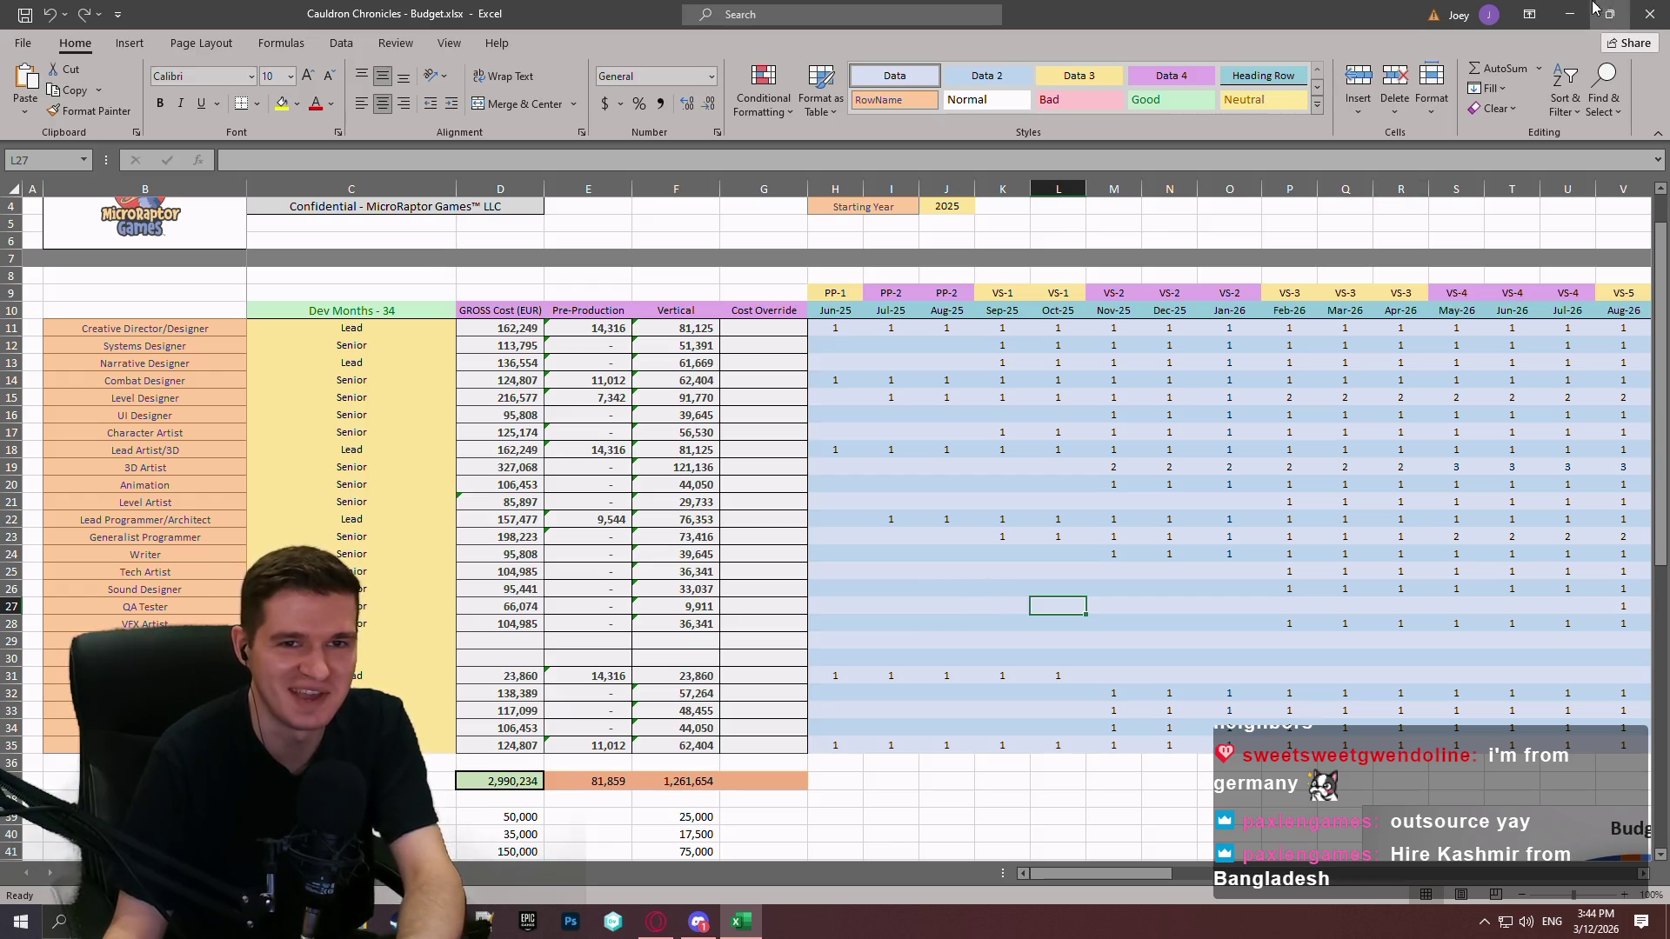
pyautogui.click(1112, 519)
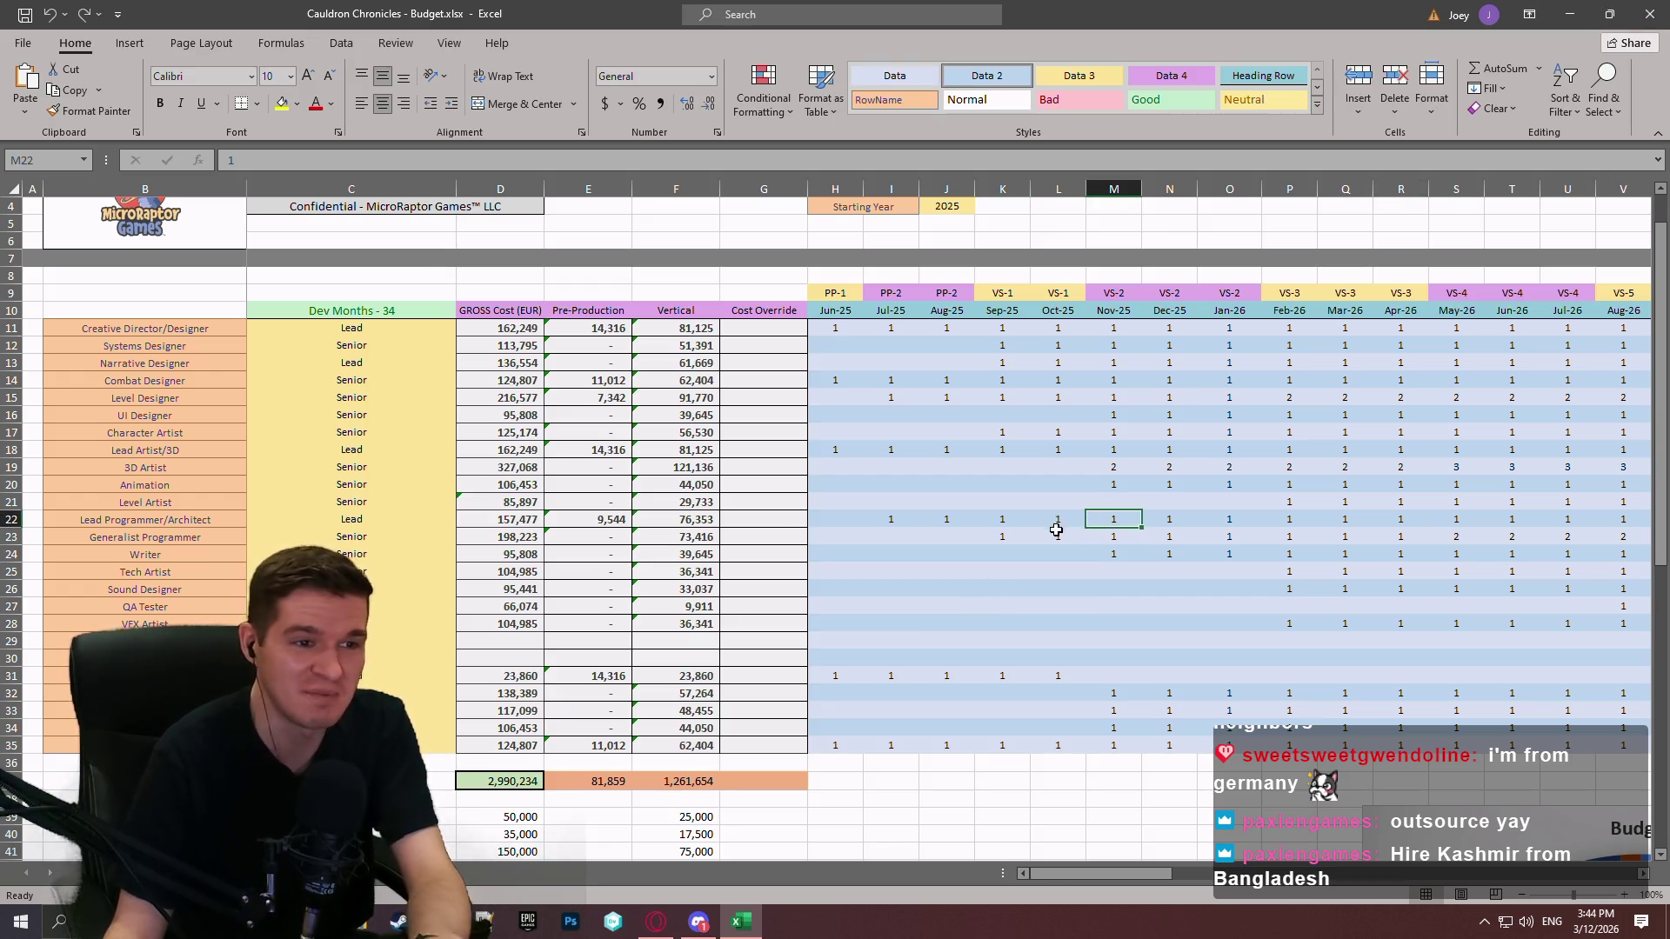
pyautogui.click(1112, 674)
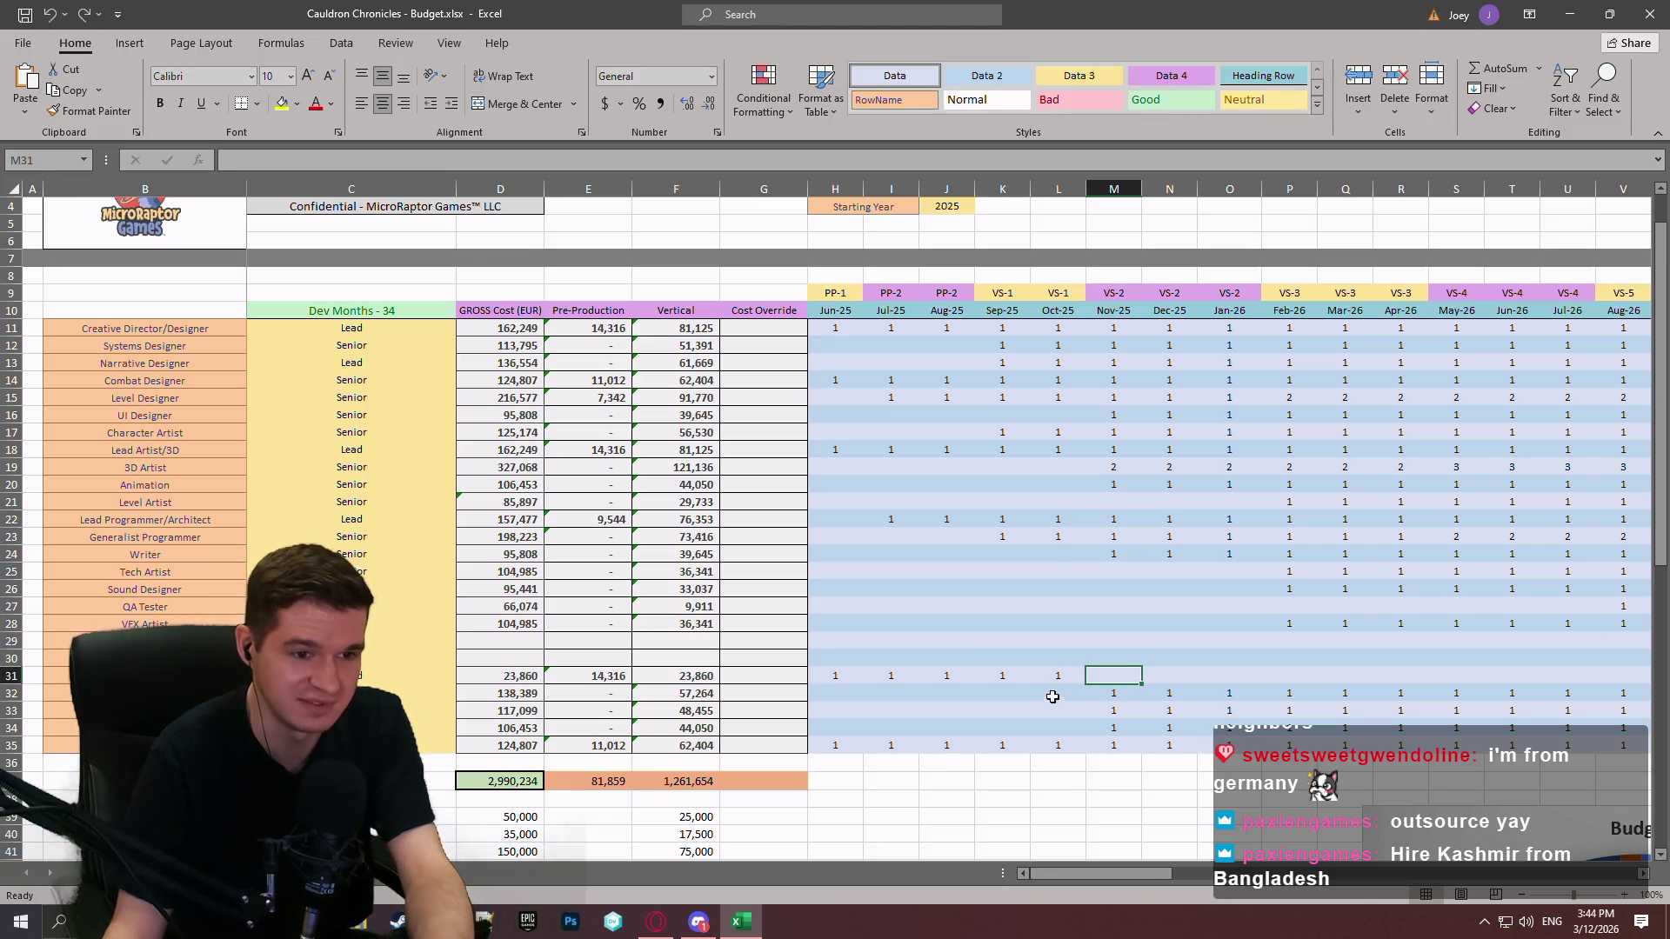
pyautogui.click(1022, 658)
pyautogui.click(1040, 573)
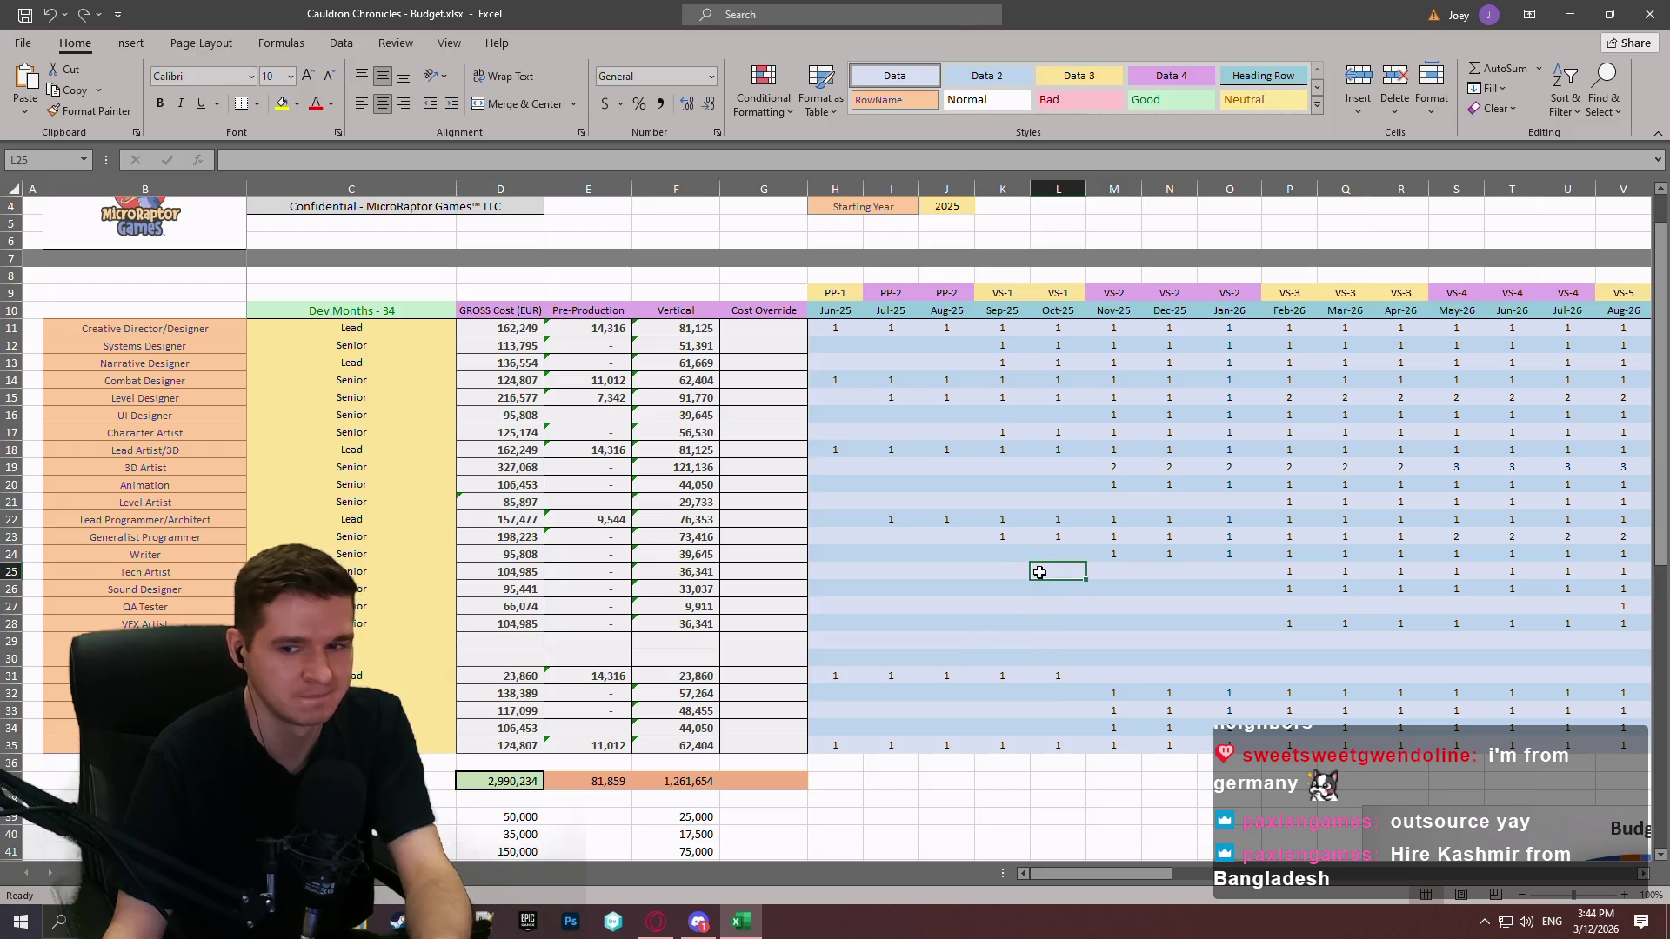
# Step: Close the Budget workbook and reopen Excel with Cauldron Chronicles - Milestone Plan.xlsx
pyautogui.click(1663, 6)
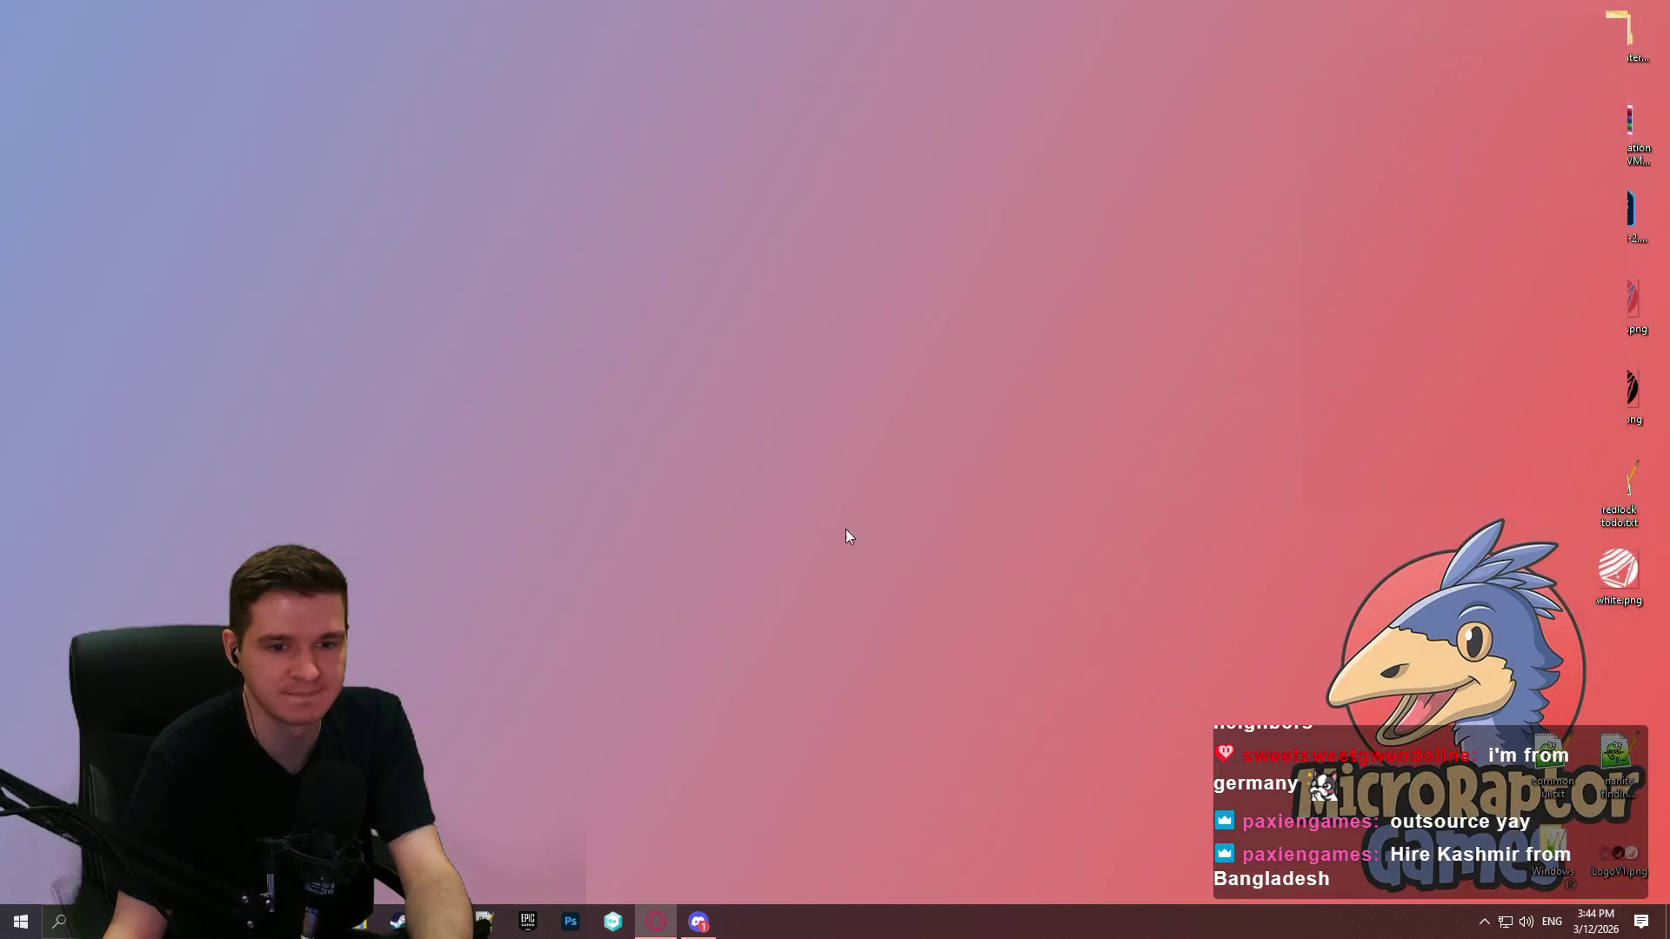
pyautogui.click(60, 921)
pyautogui.write('excel')
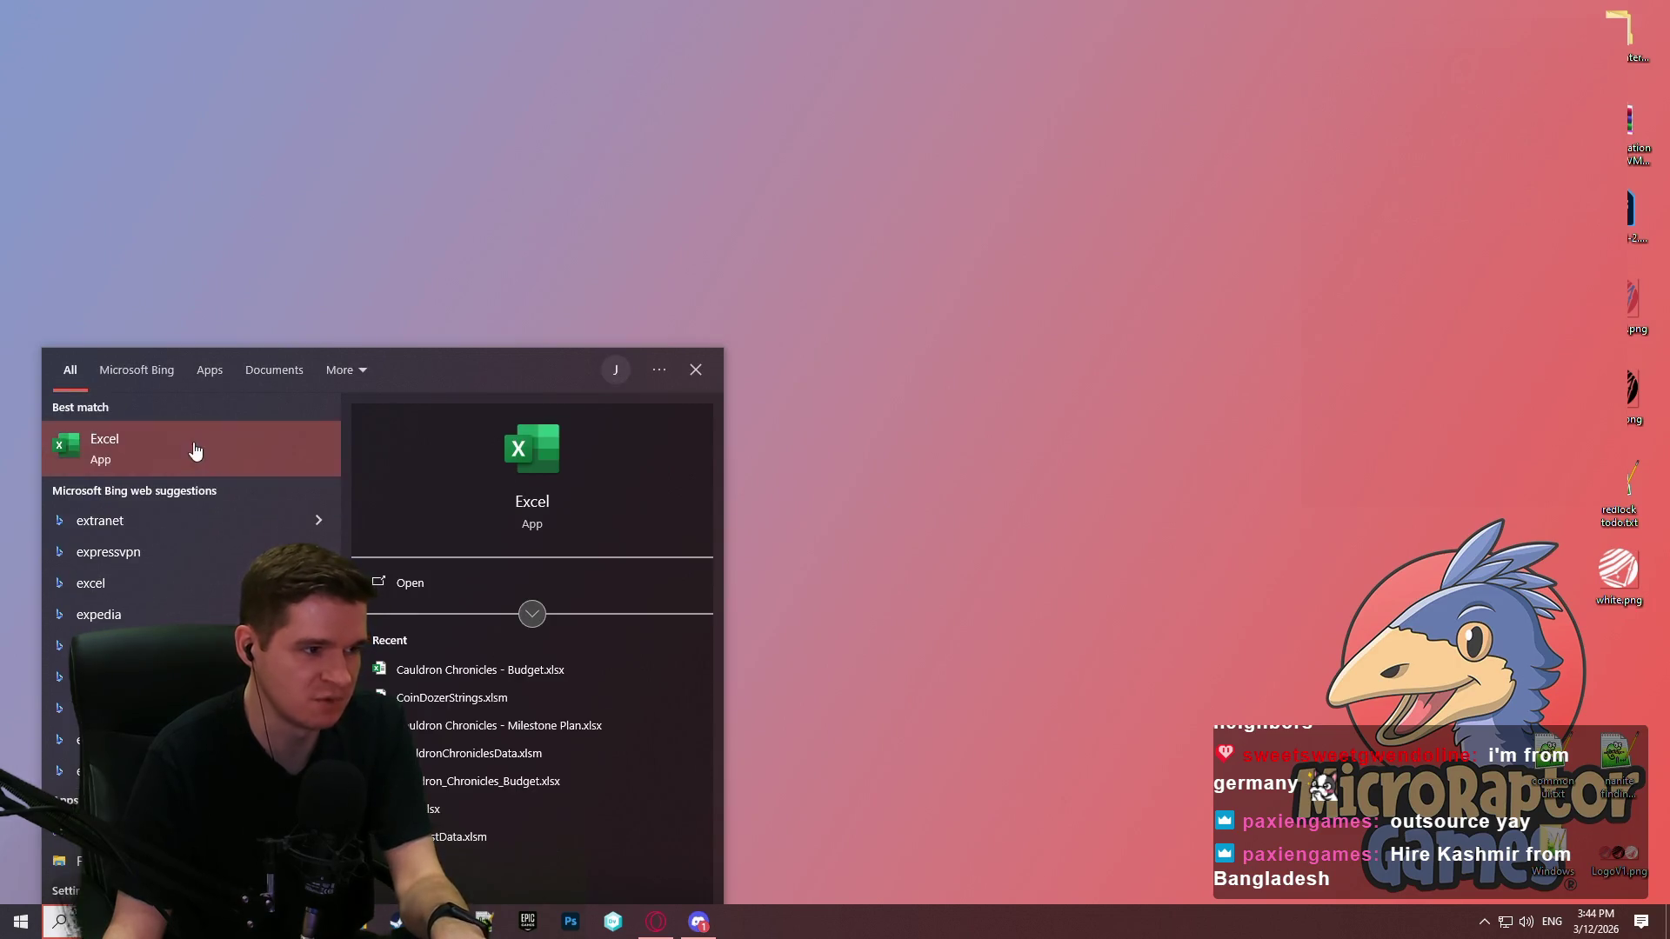
pyautogui.click(194, 451)
pyautogui.click(629, 511)
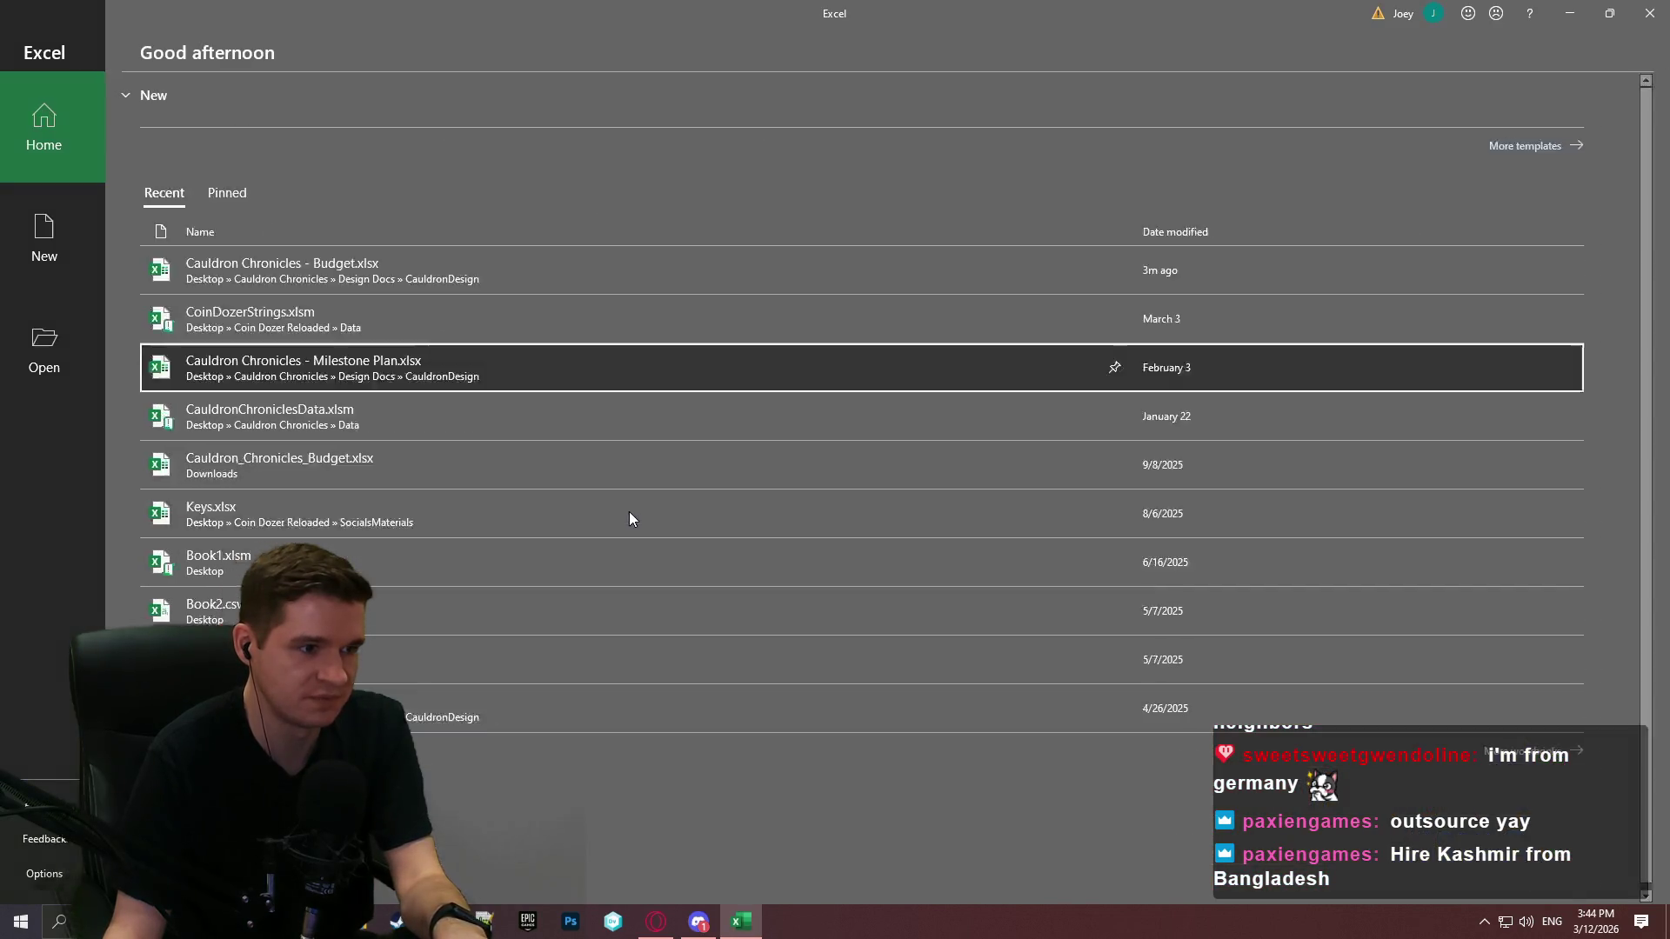
# Step: Scroll through the Milestone Plan workbook, then close Excel
pyautogui.moveTo(1660, 208); pyautogui.dragTo(1657, 626)
pyautogui.moveTo(1661, 233); pyautogui.dragTo(1581, 120)
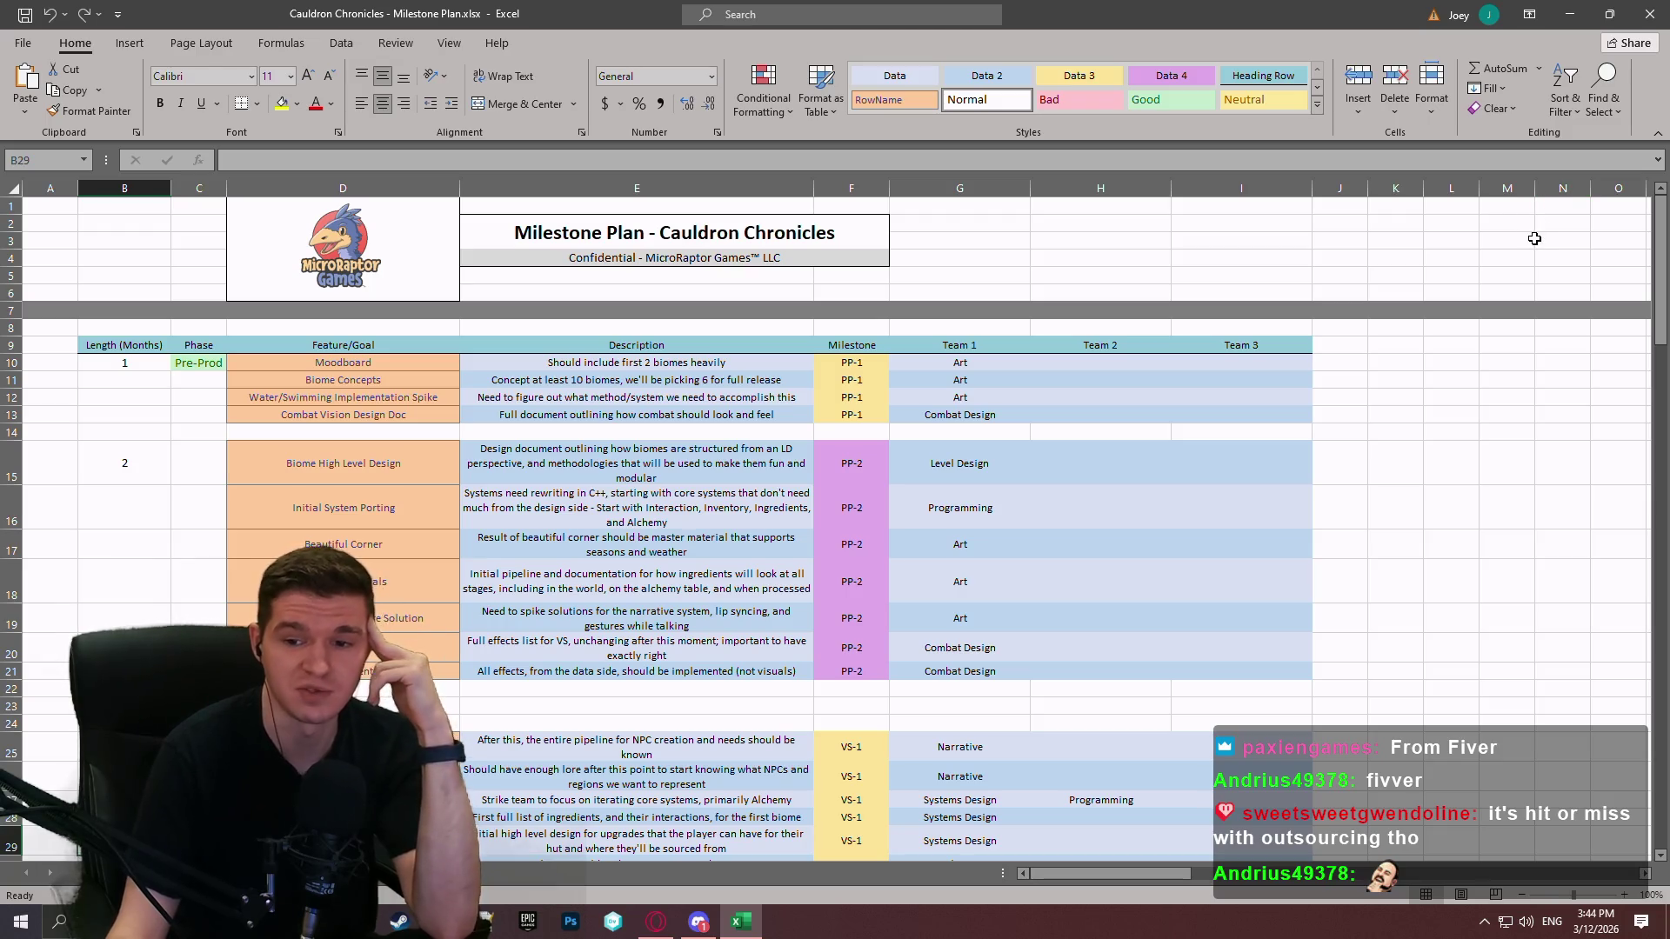
pyautogui.click(1644, 13)
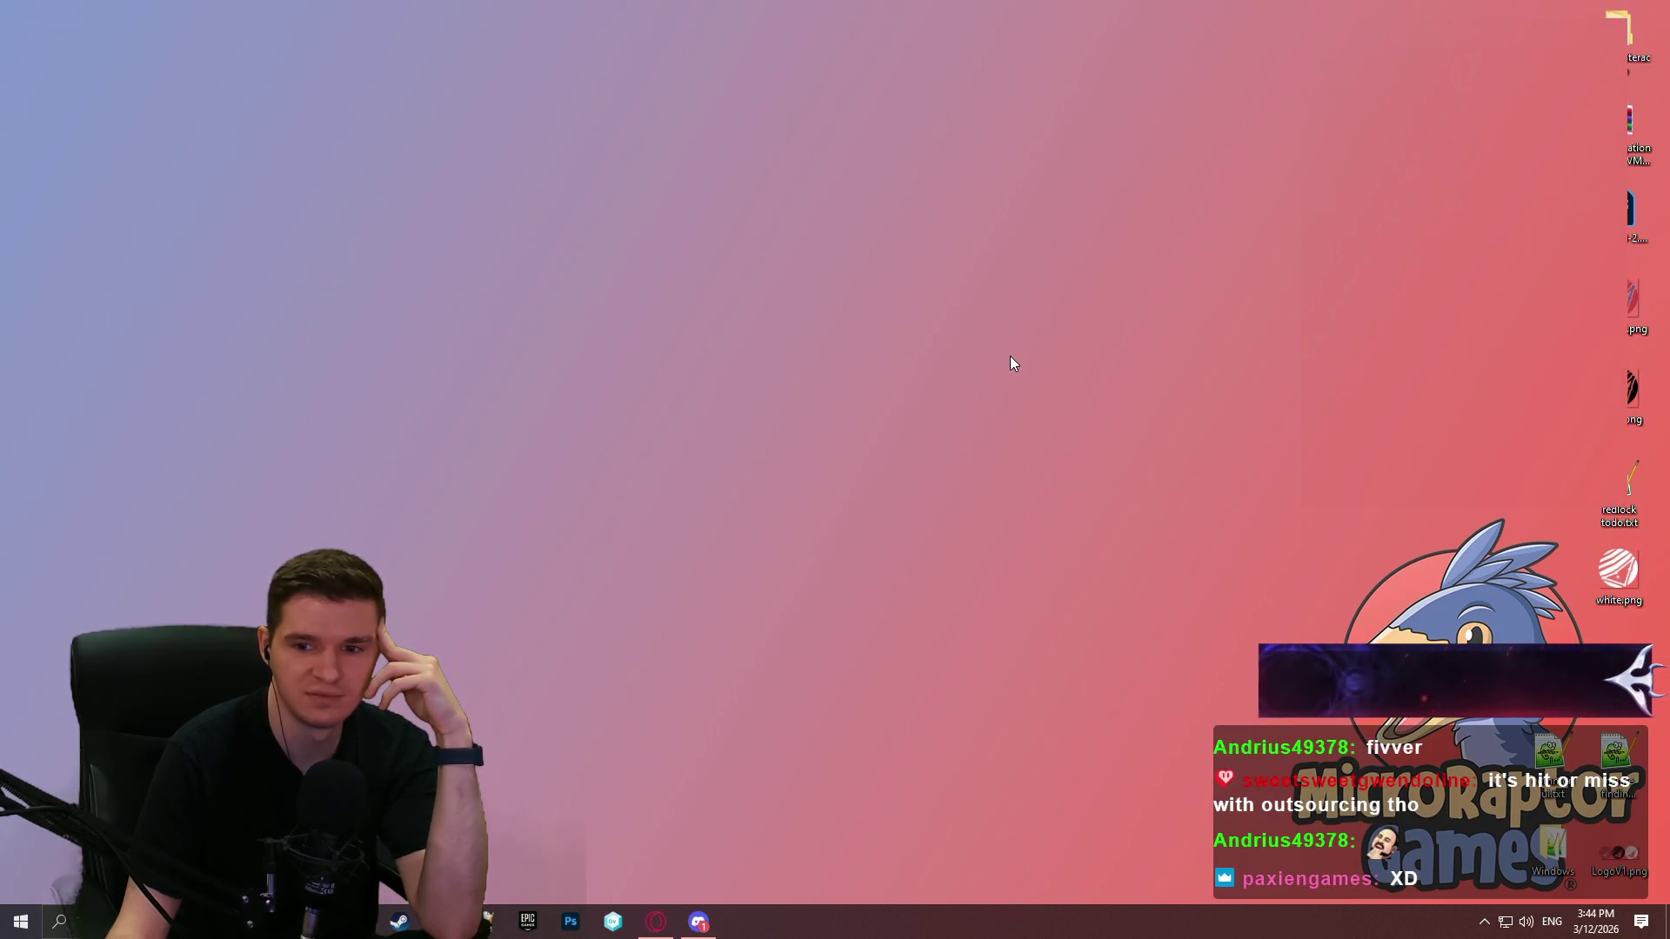
# Step: Open the Cauldron Chronicles folder and look inside Progress Vids & Screenshots
pyautogui.click(485, 921)
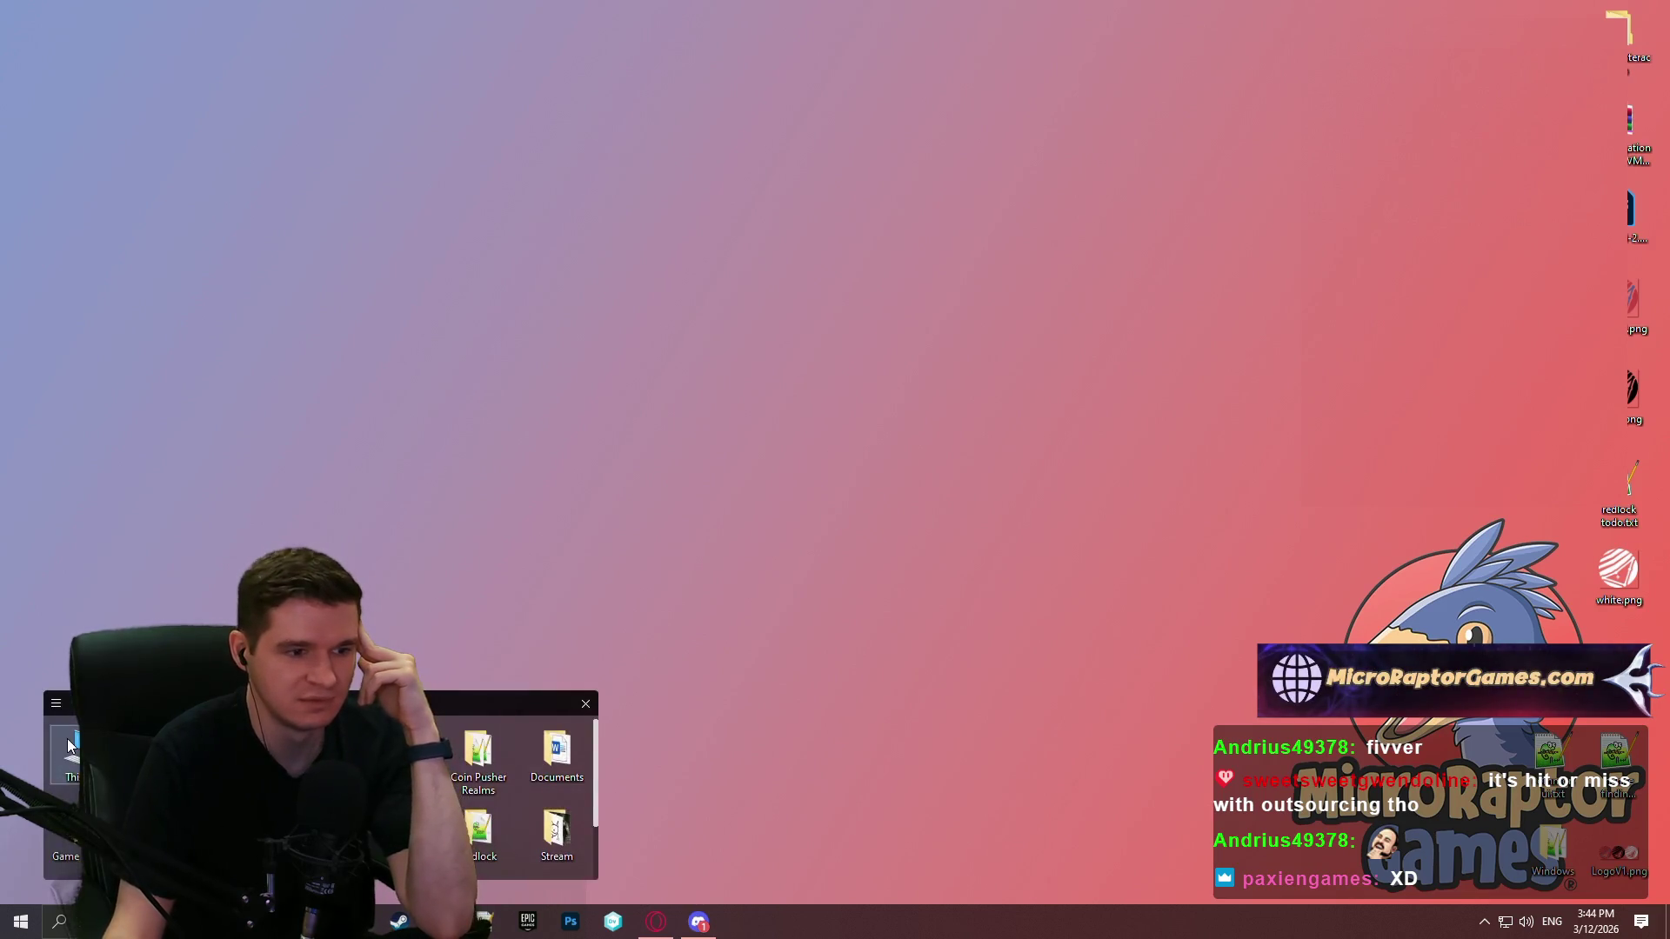
pyautogui.doubleClick(400, 757)
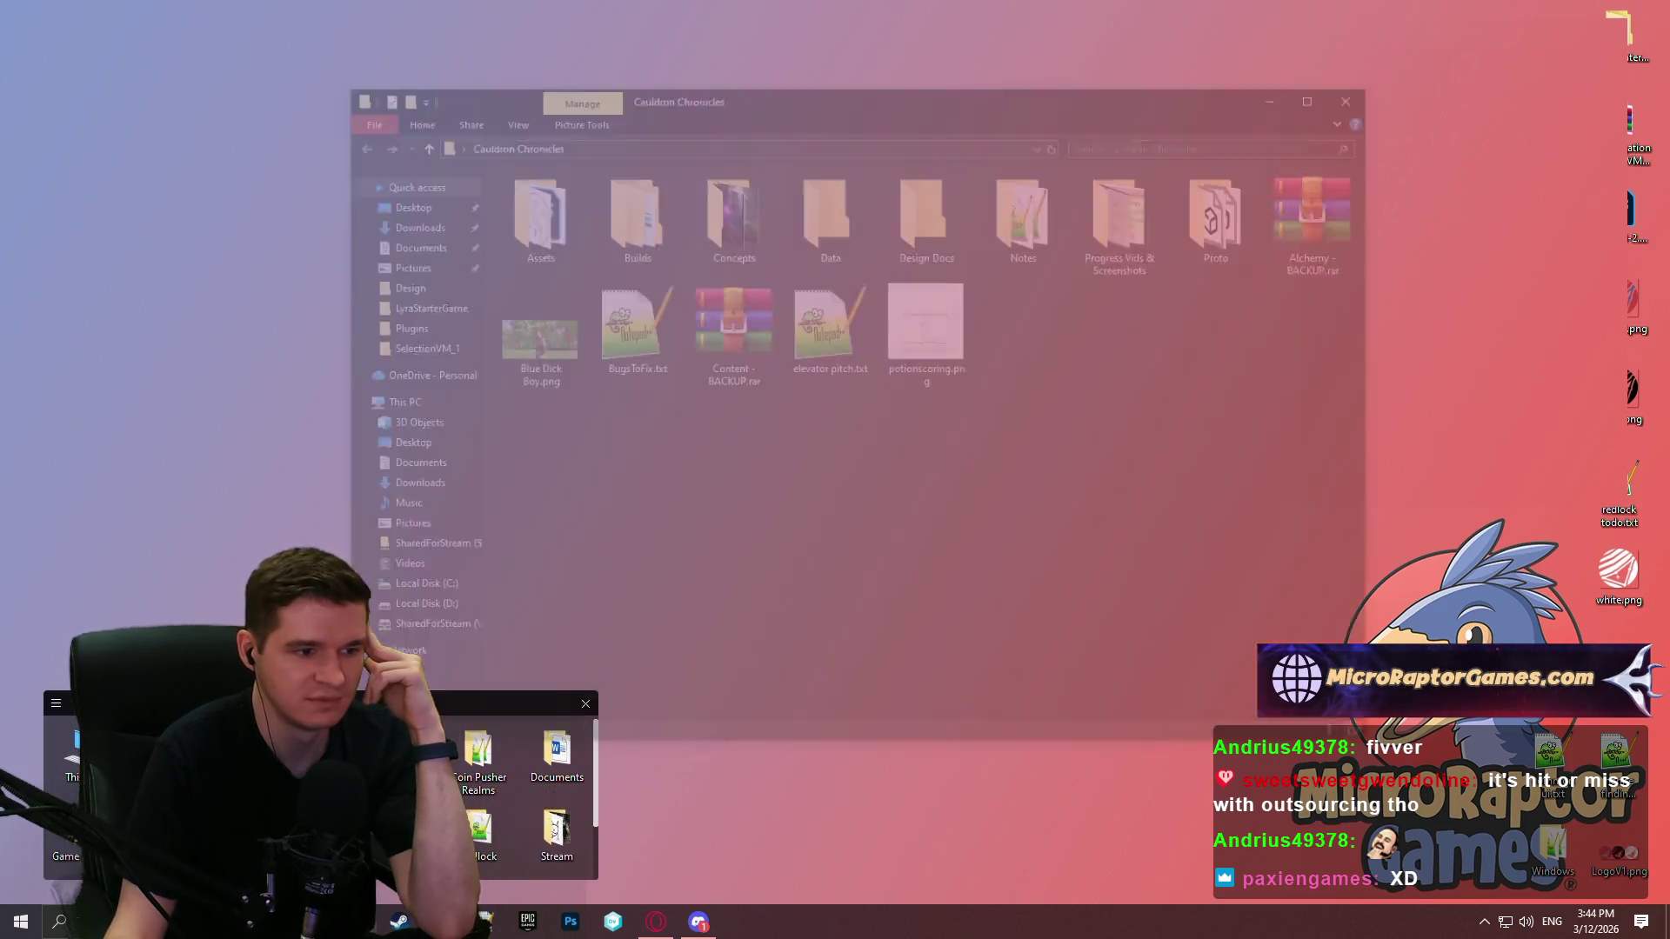
pyautogui.doubleClick(1130, 213)
pyautogui.click(507, 140)
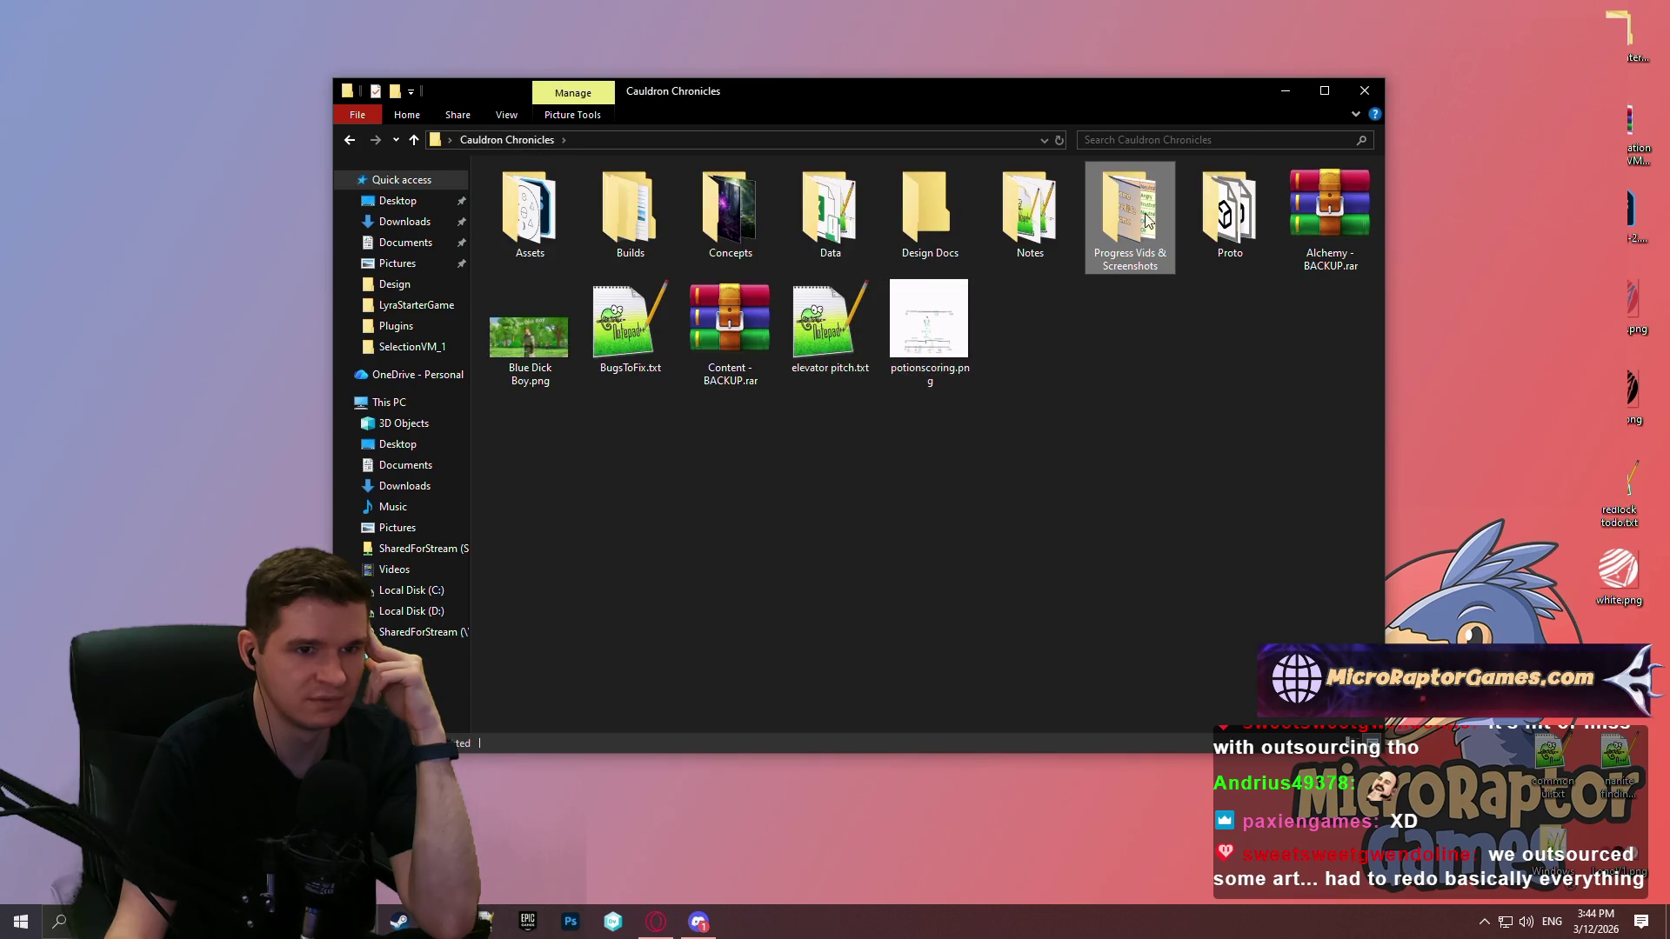
pyautogui.doubleClick(1139, 217)
pyautogui.click(522, 141)
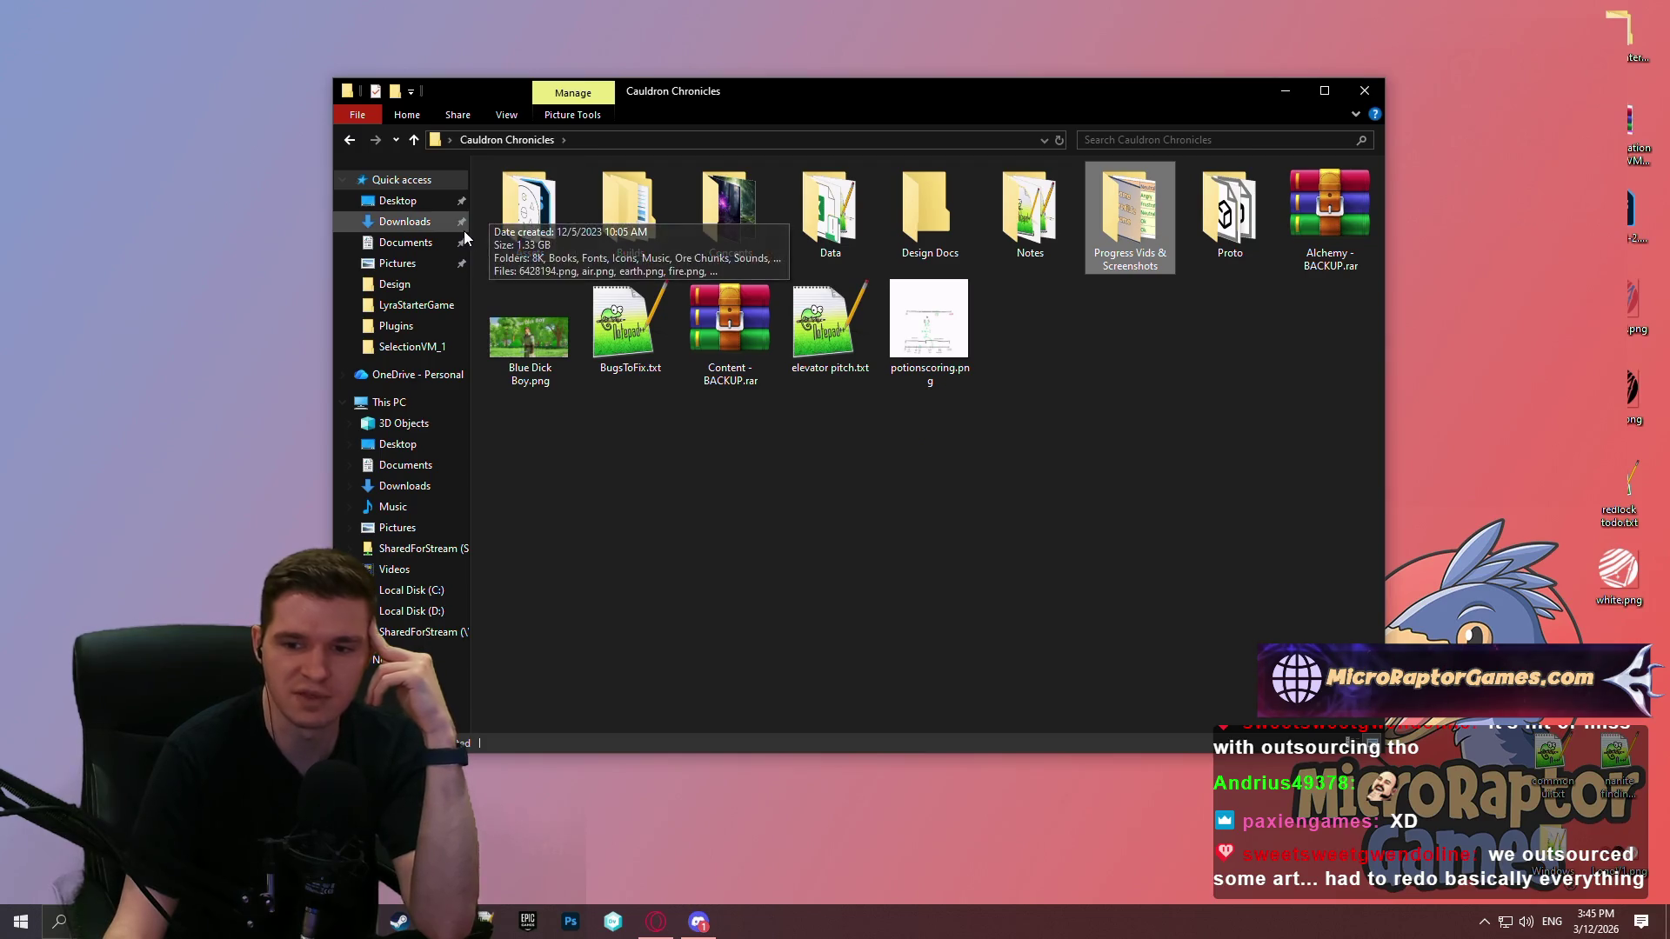
pyautogui.click(935, 477)
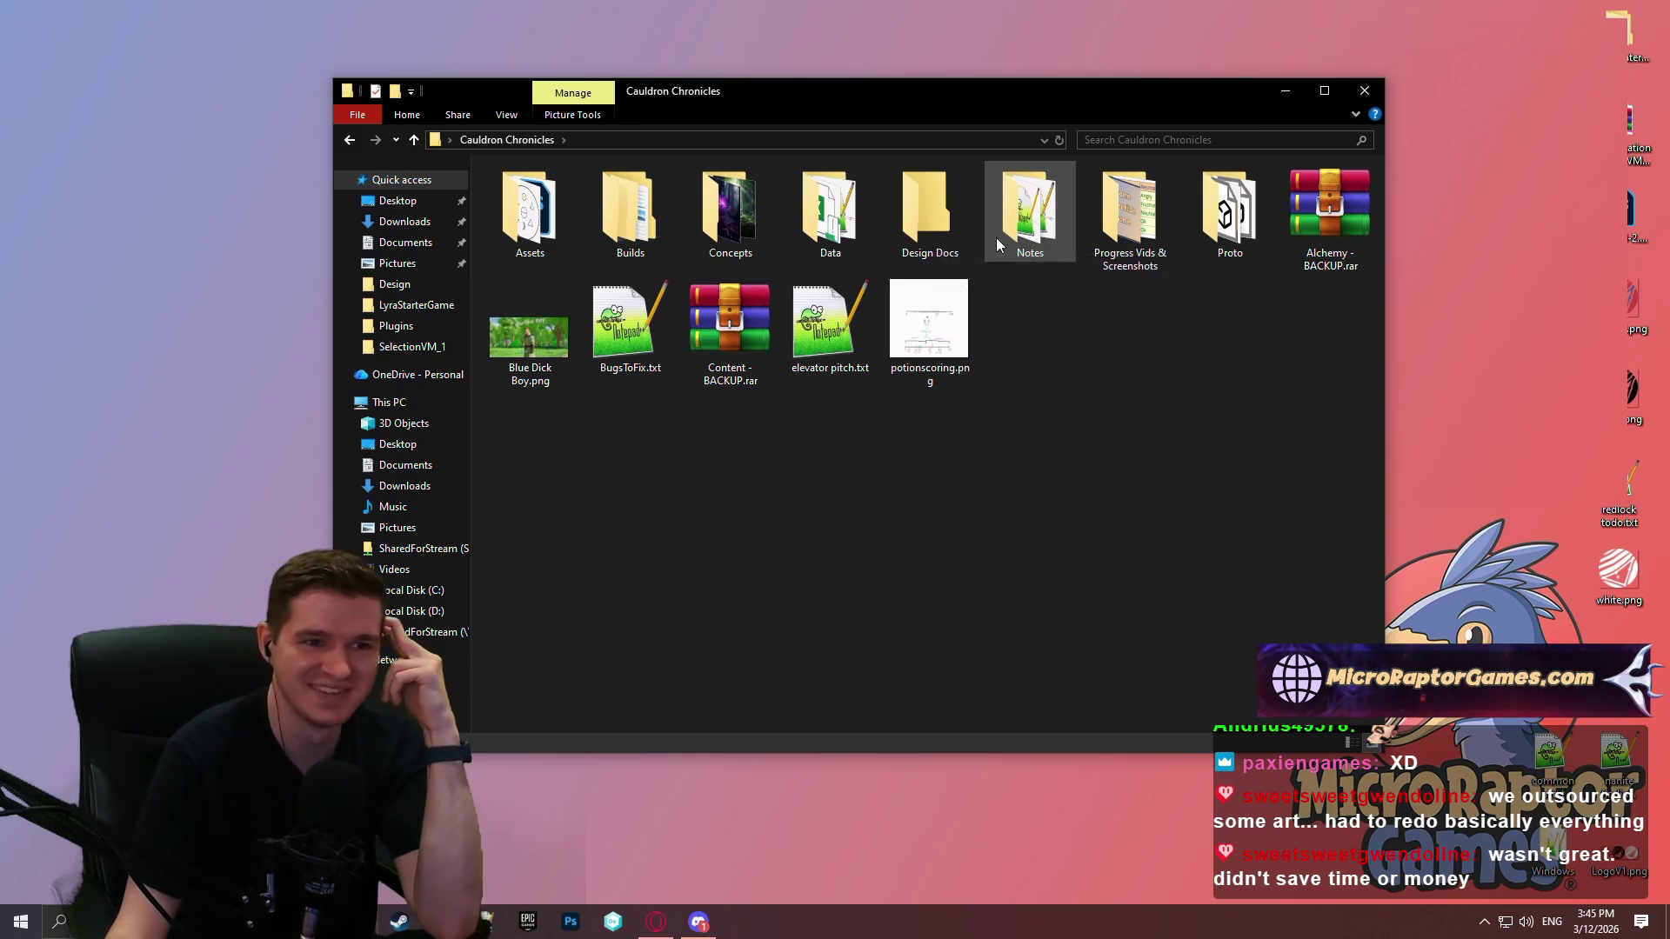
# Step: Go into Design Docs > CauldronDesign and open Cauldron Chronicles - One Sheet.docx
pyautogui.doubleClick(899, 219)
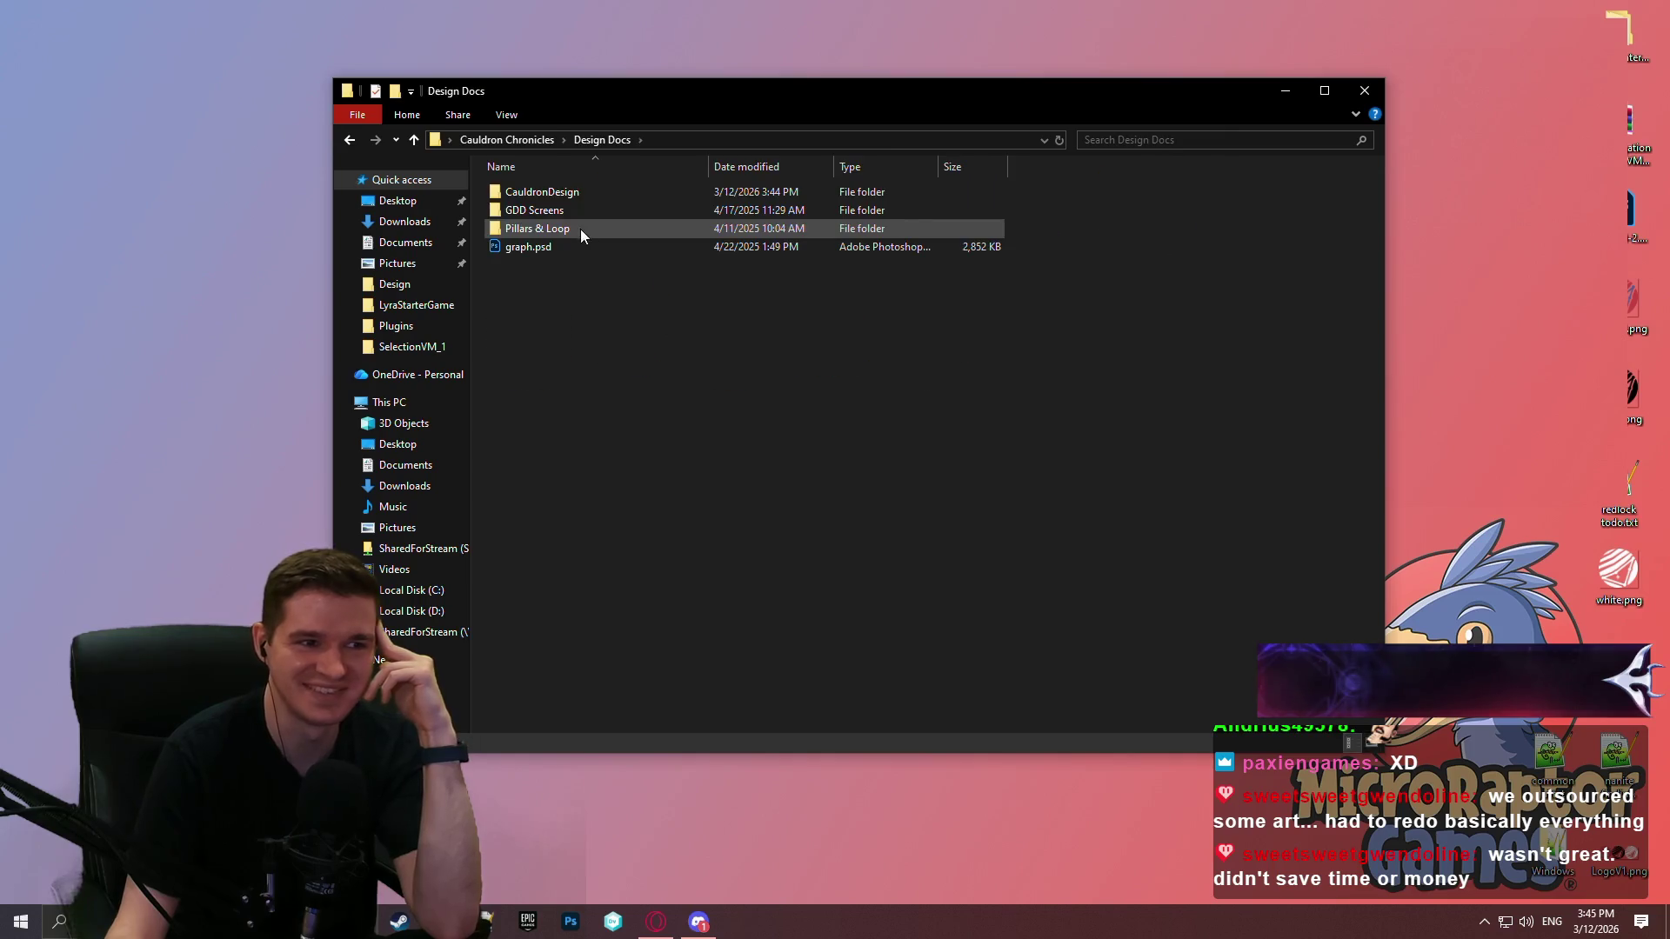
pyautogui.doubleClick(572, 189)
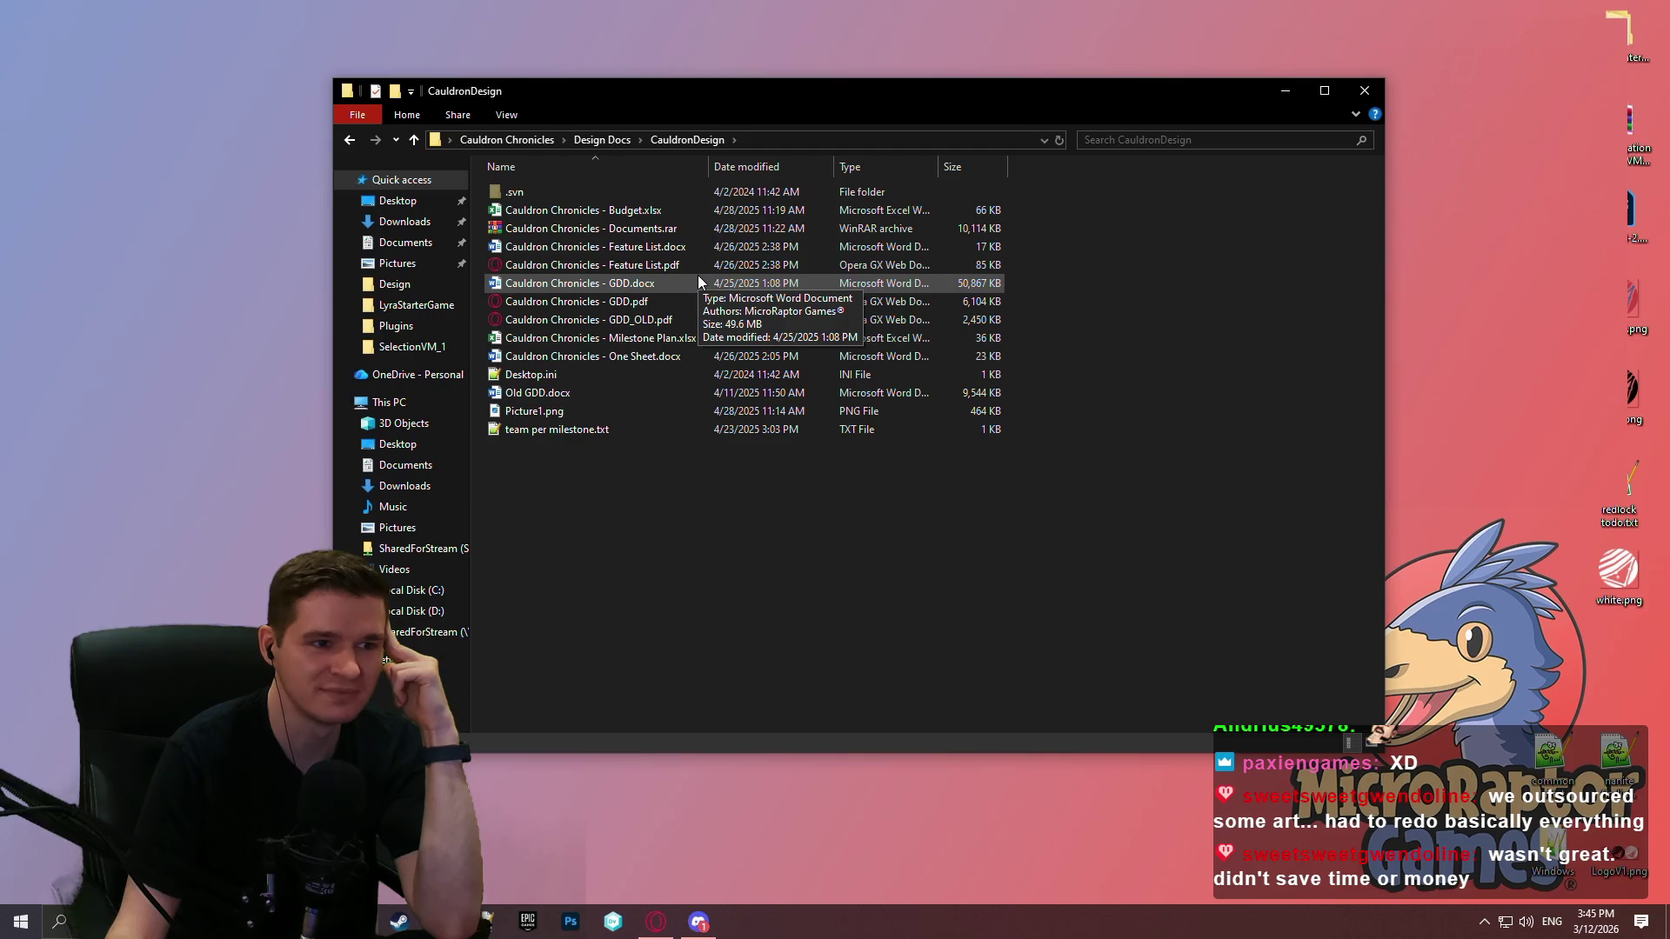
pyautogui.doubleClick(693, 357)
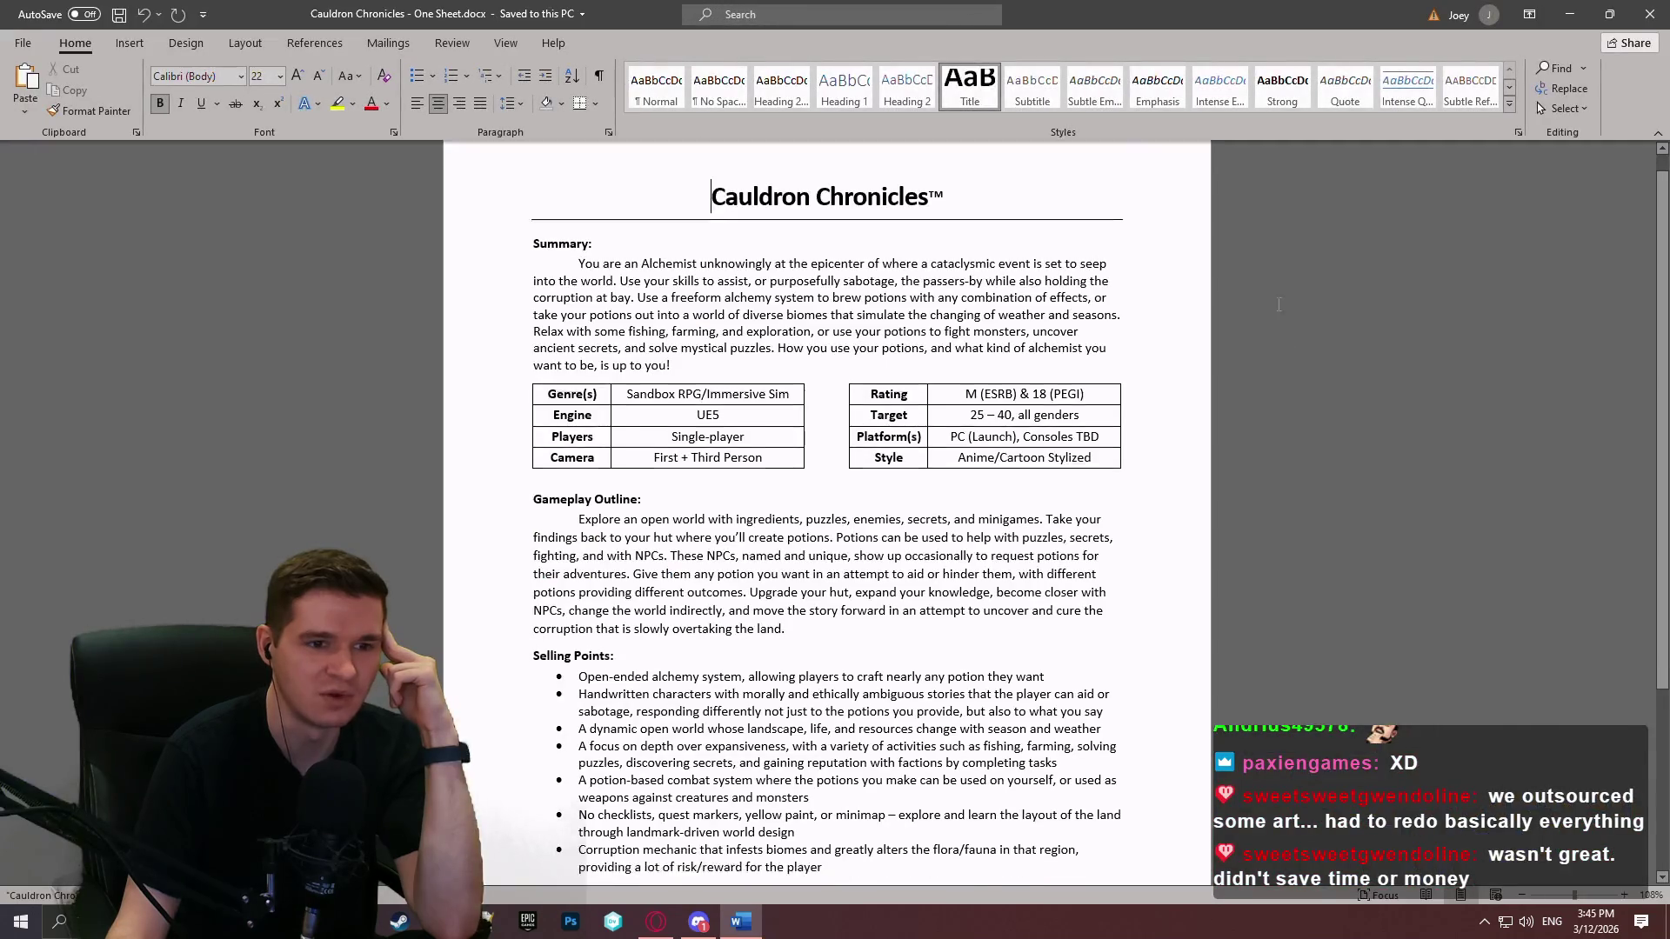
# Step: Close the One Sheet in Word and reopen it from the CauldronDesign folder
pyautogui.scroll(-3, 922, 356)
pyautogui.scroll(2, 818, 311)
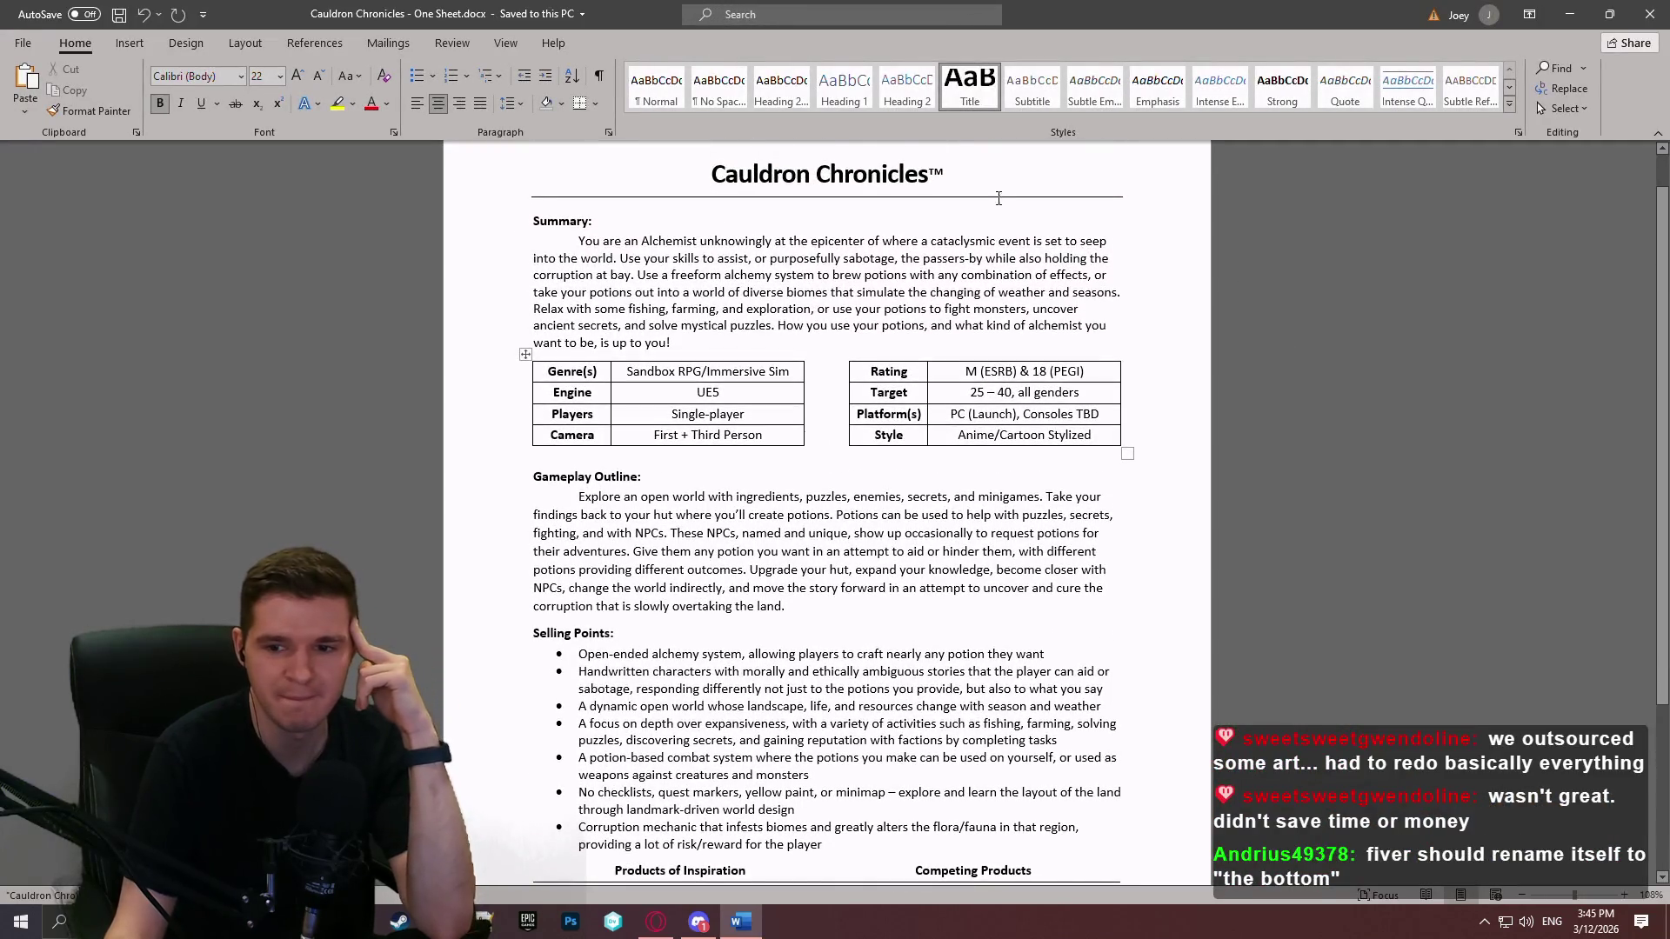
pyautogui.click(1650, 14)
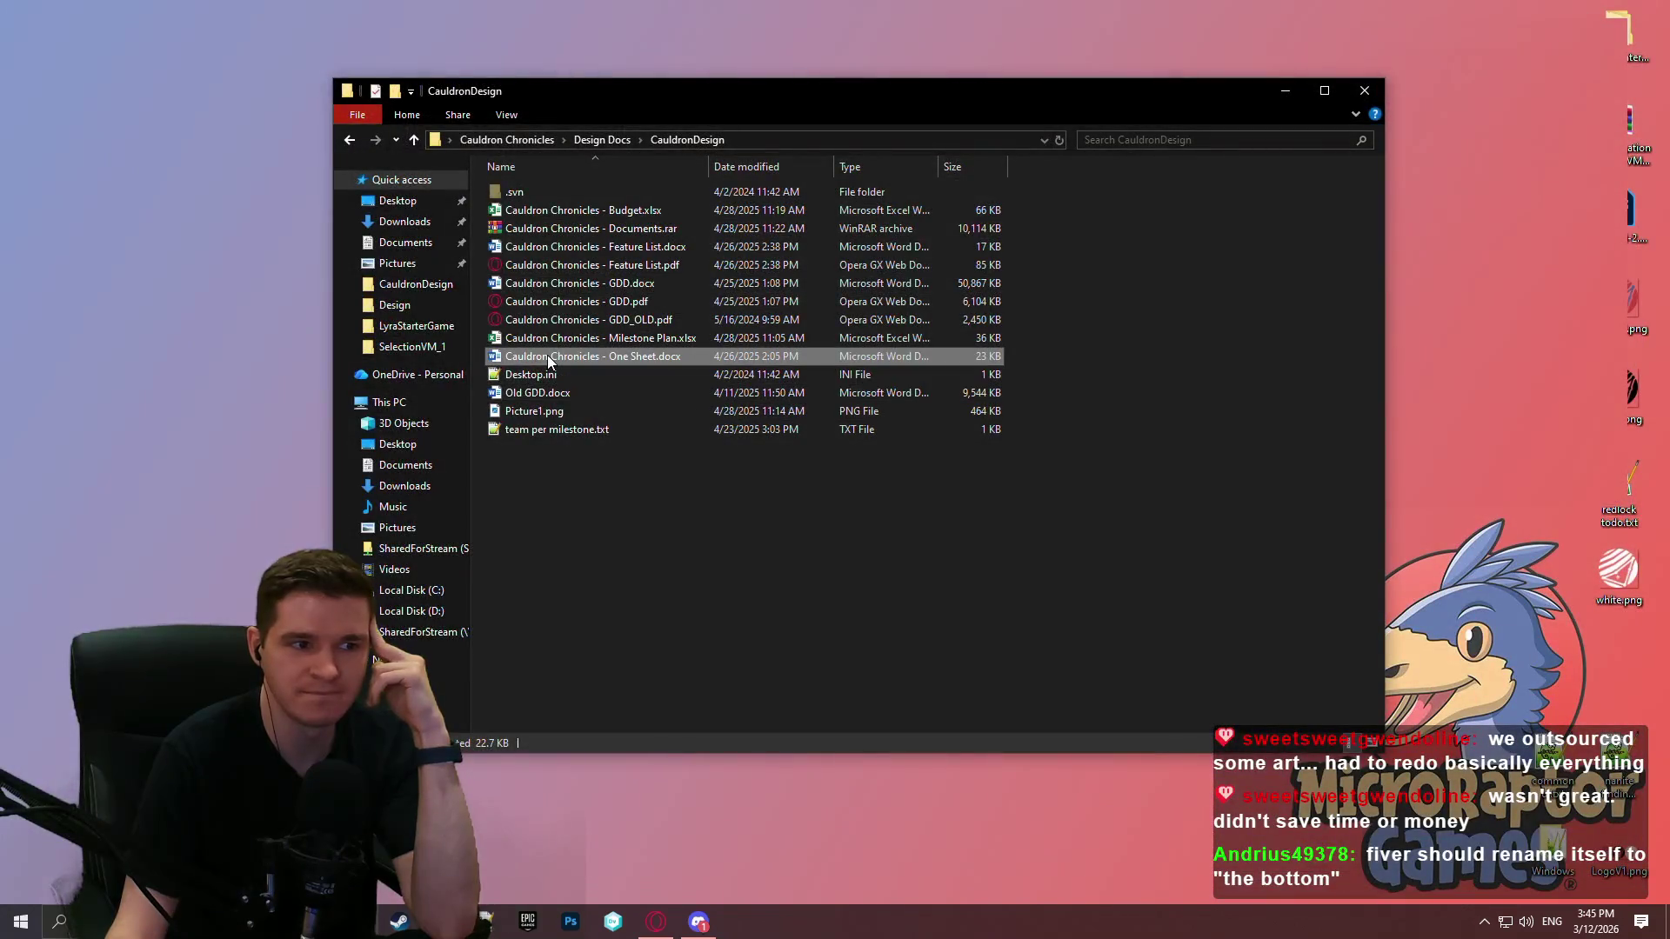
pyautogui.doubleClick(548, 361)
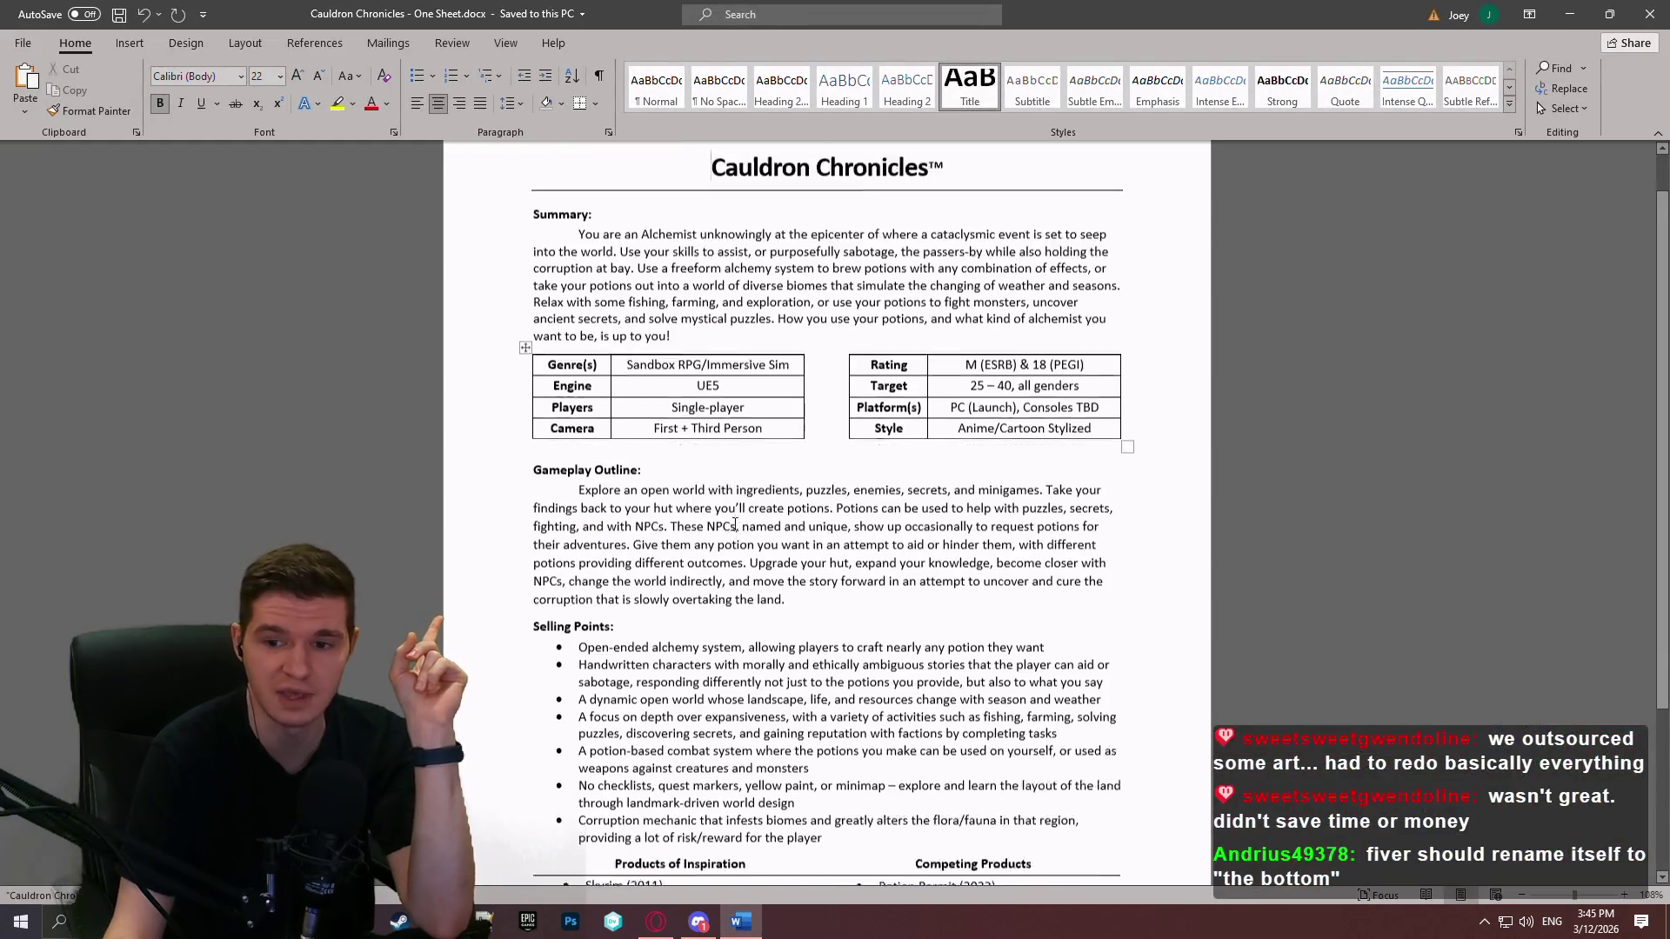
# Step: Scroll through the One Sheet's summary and selling points, then close Word
pyautogui.scroll(2, 757, 525)
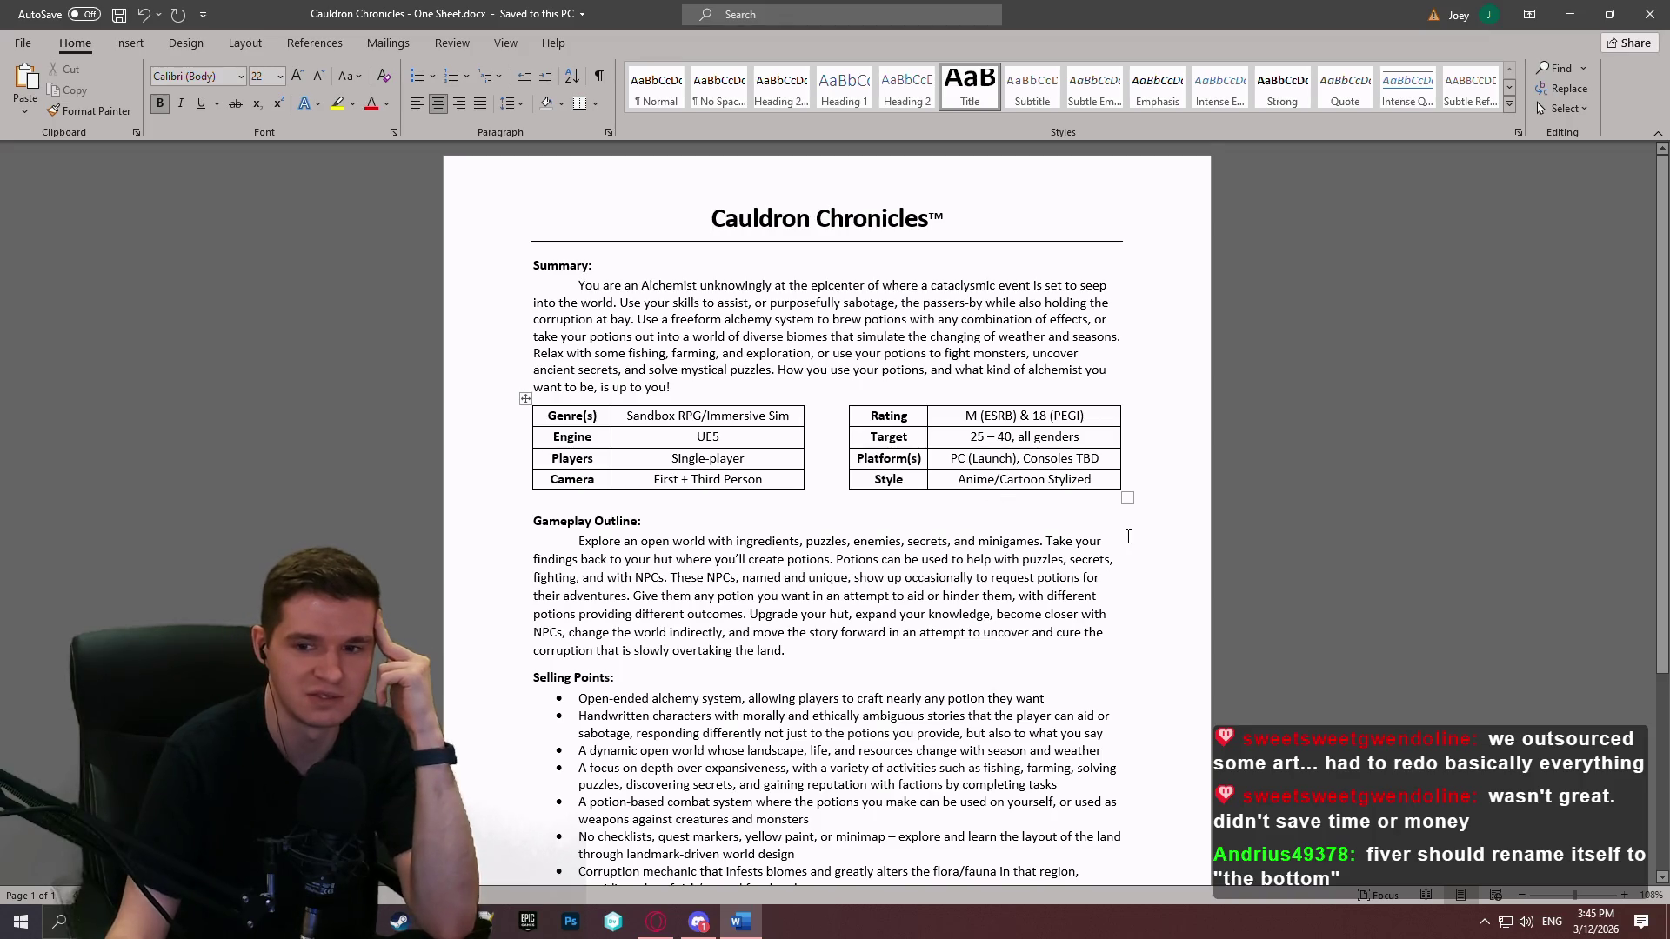
pyautogui.scroll(-5, 1129, 537)
pyautogui.scroll(5, 927, 440)
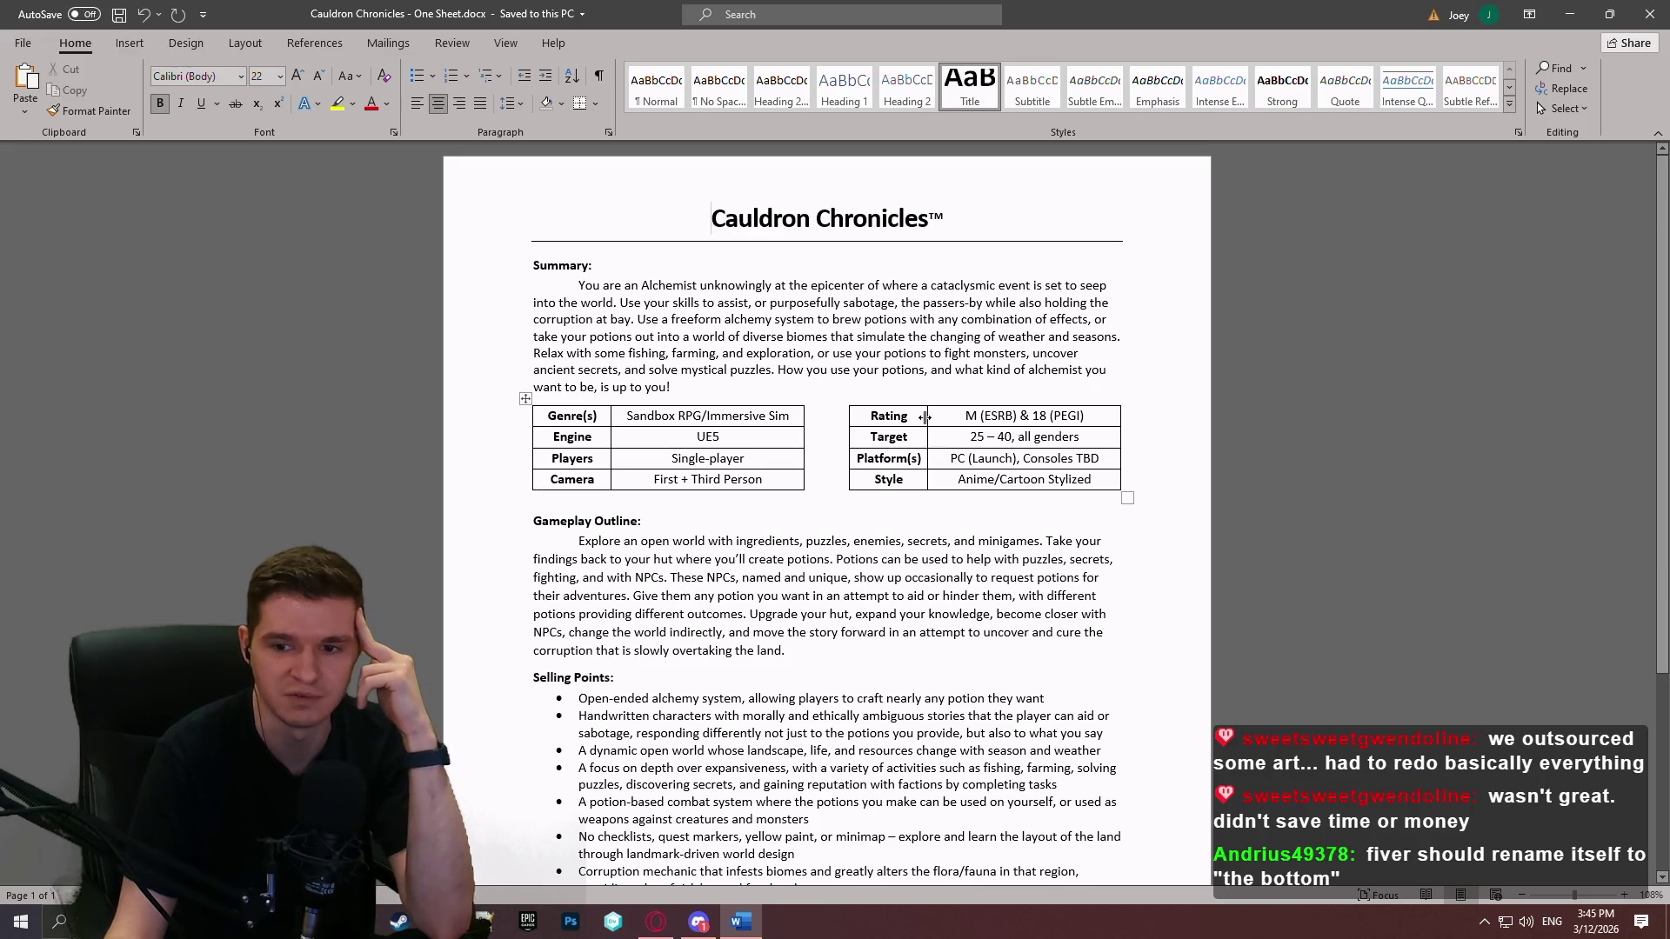
pyautogui.scroll(-3, 982, 458)
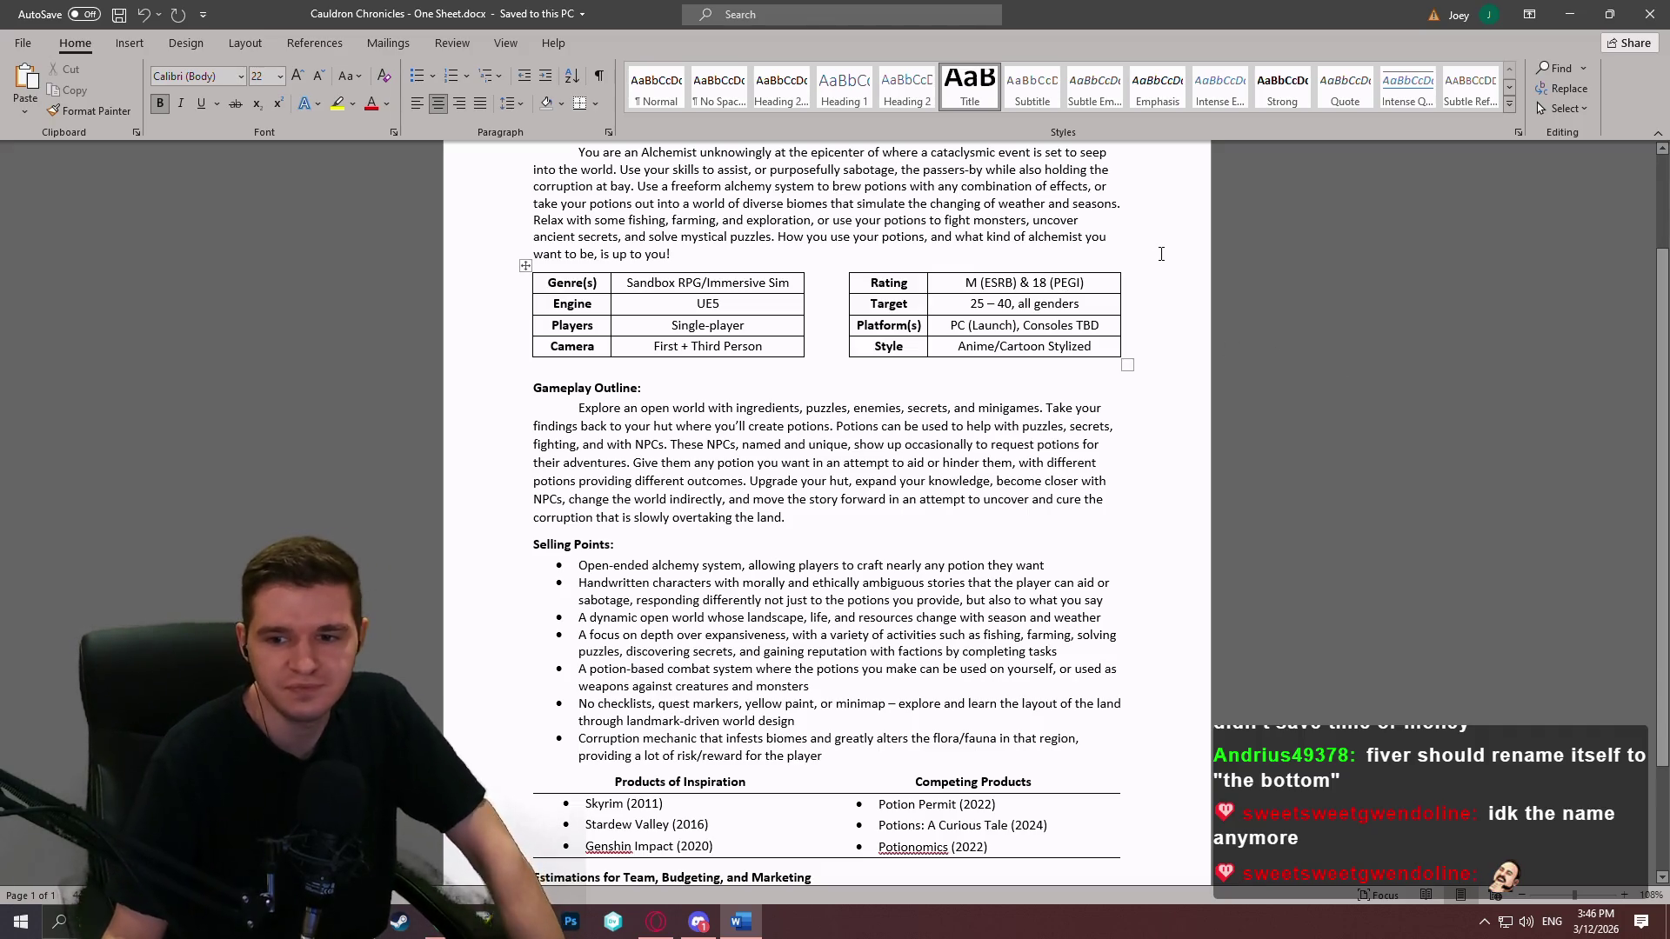
pyautogui.click(1650, 14)
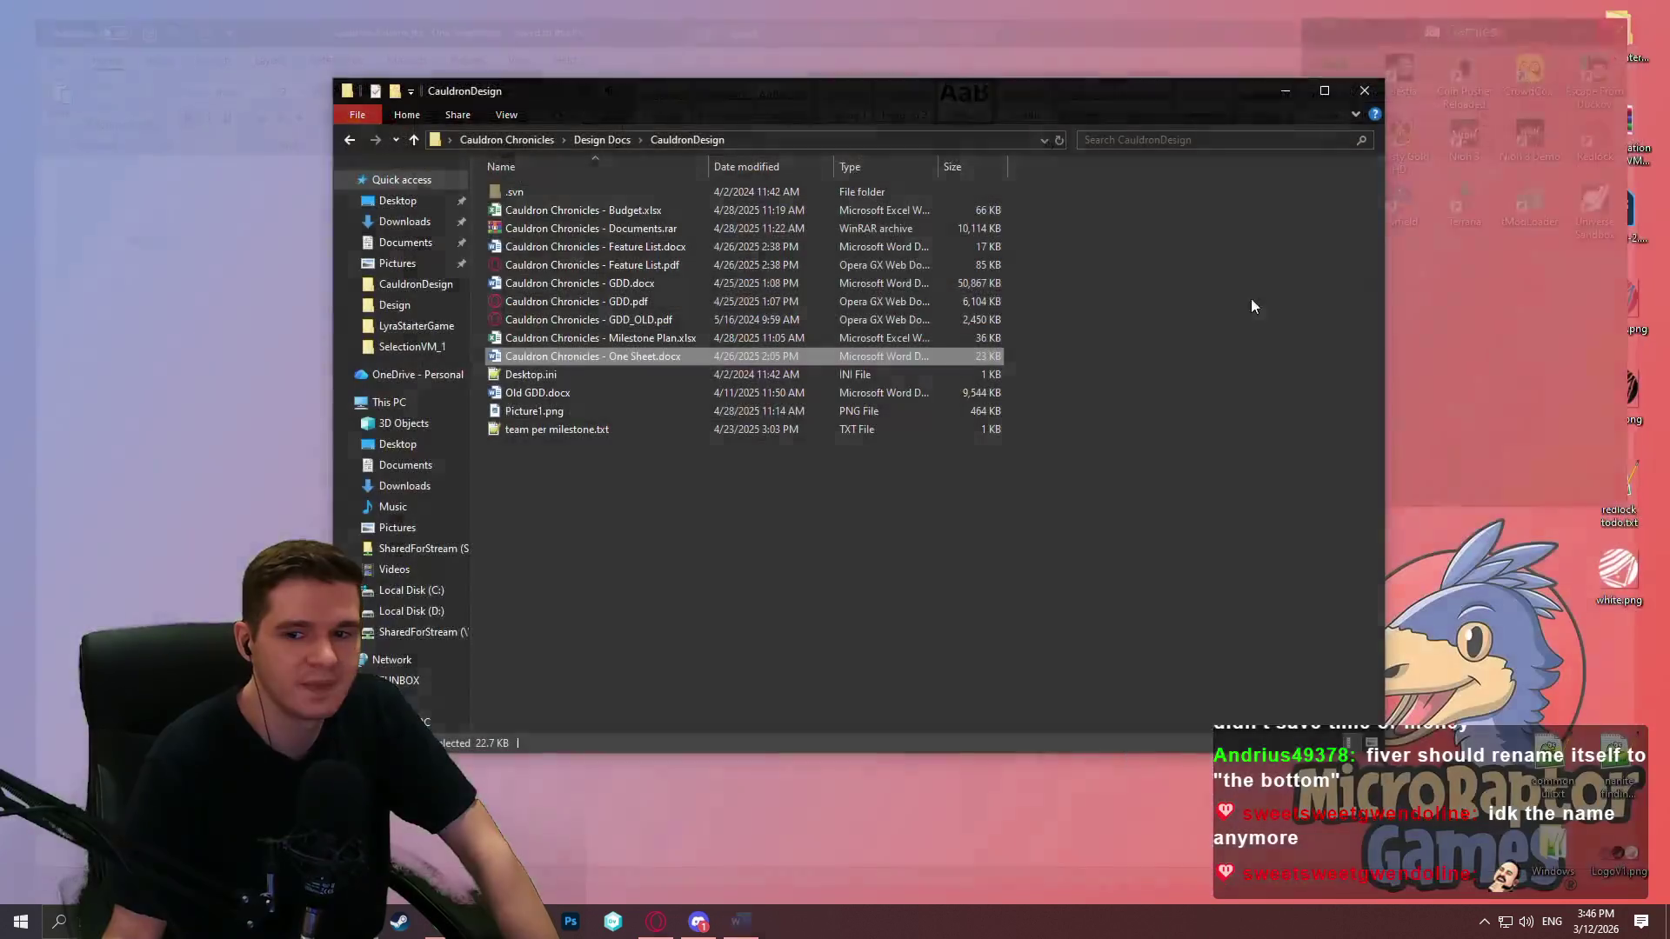
pyautogui.moveTo(599, 265); pyautogui.dragTo(390, 429)
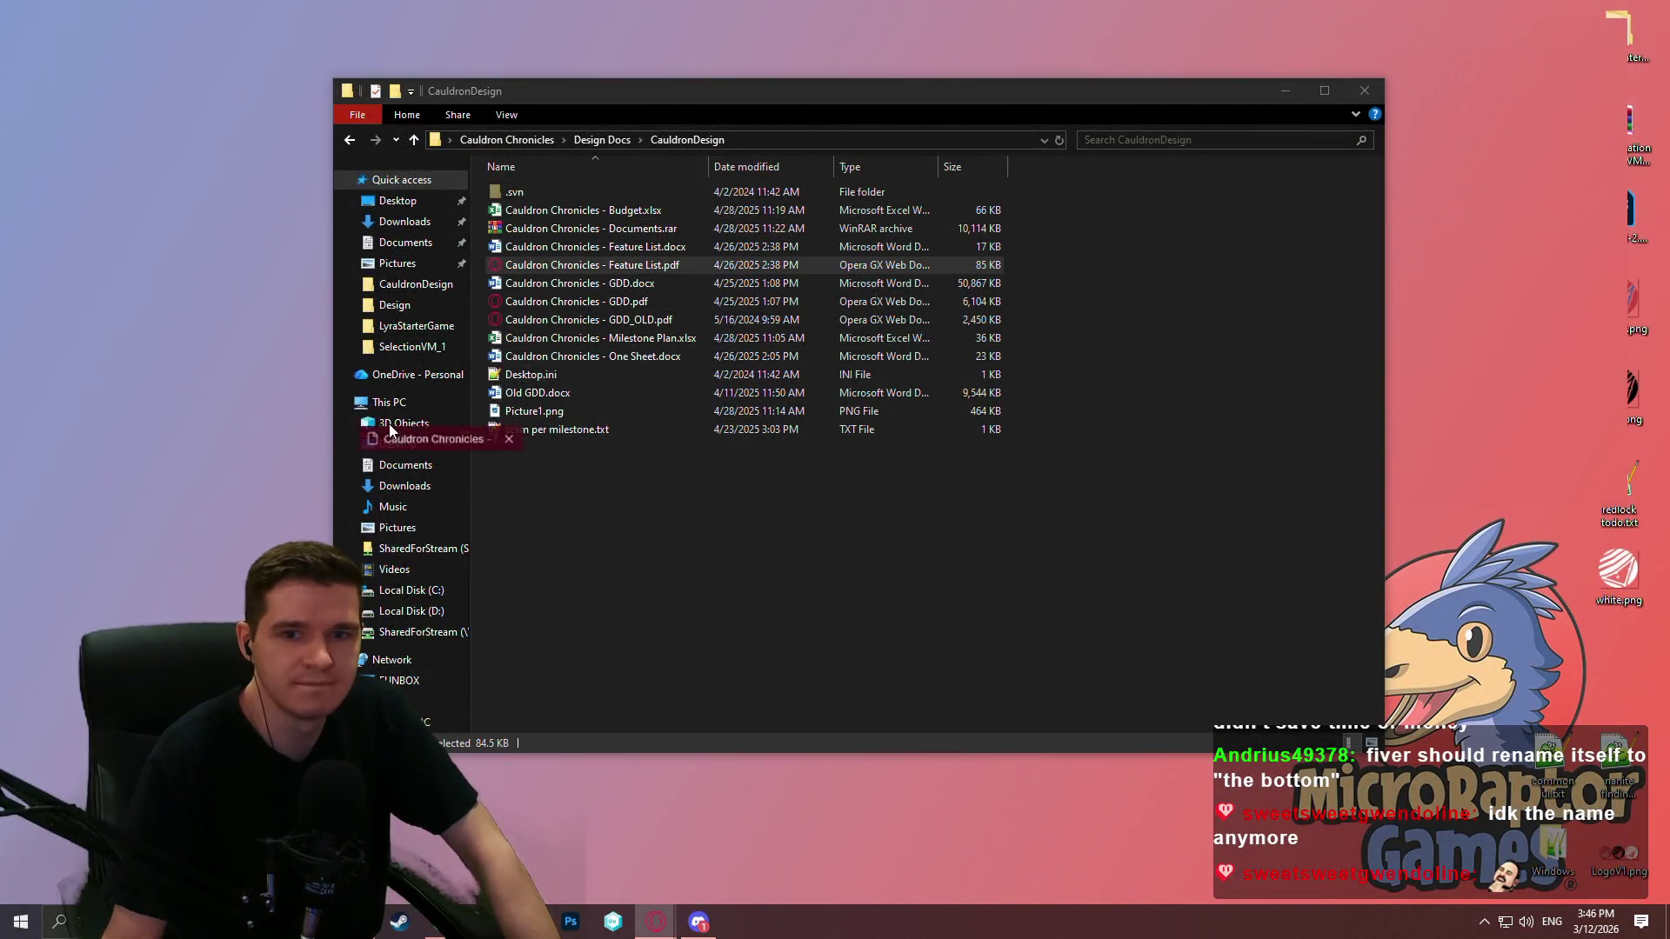
pyautogui.scroll(-3, 1522, 253)
pyautogui.scroll(3, 1319, 458)
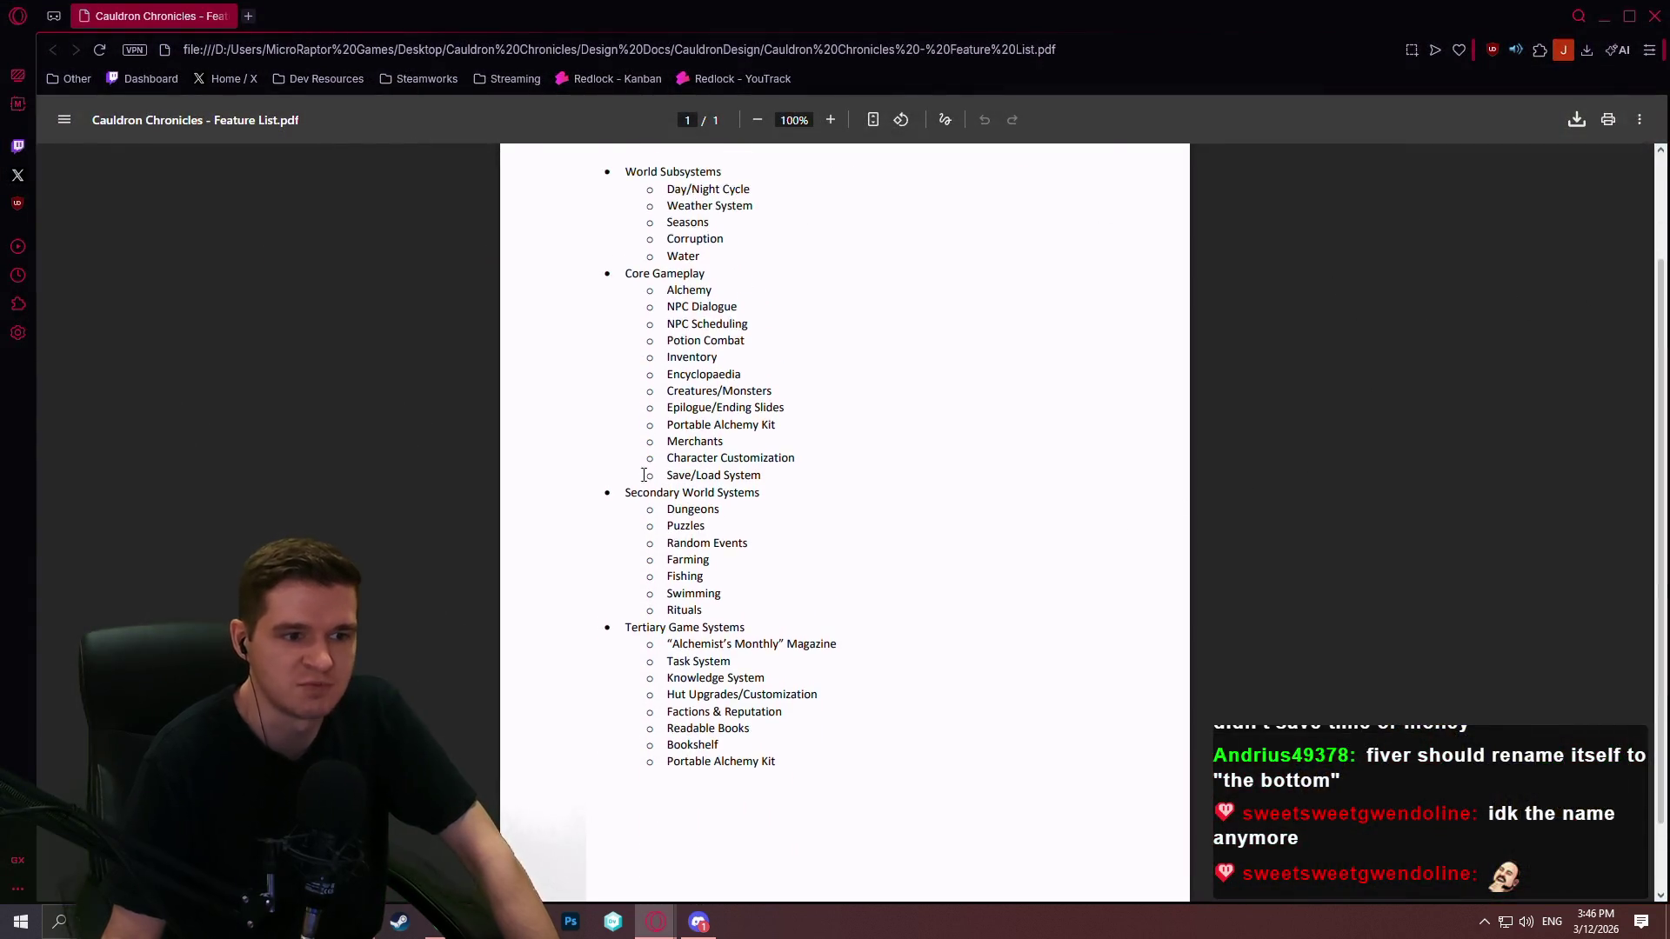
pyautogui.scroll(-3, 706, 383)
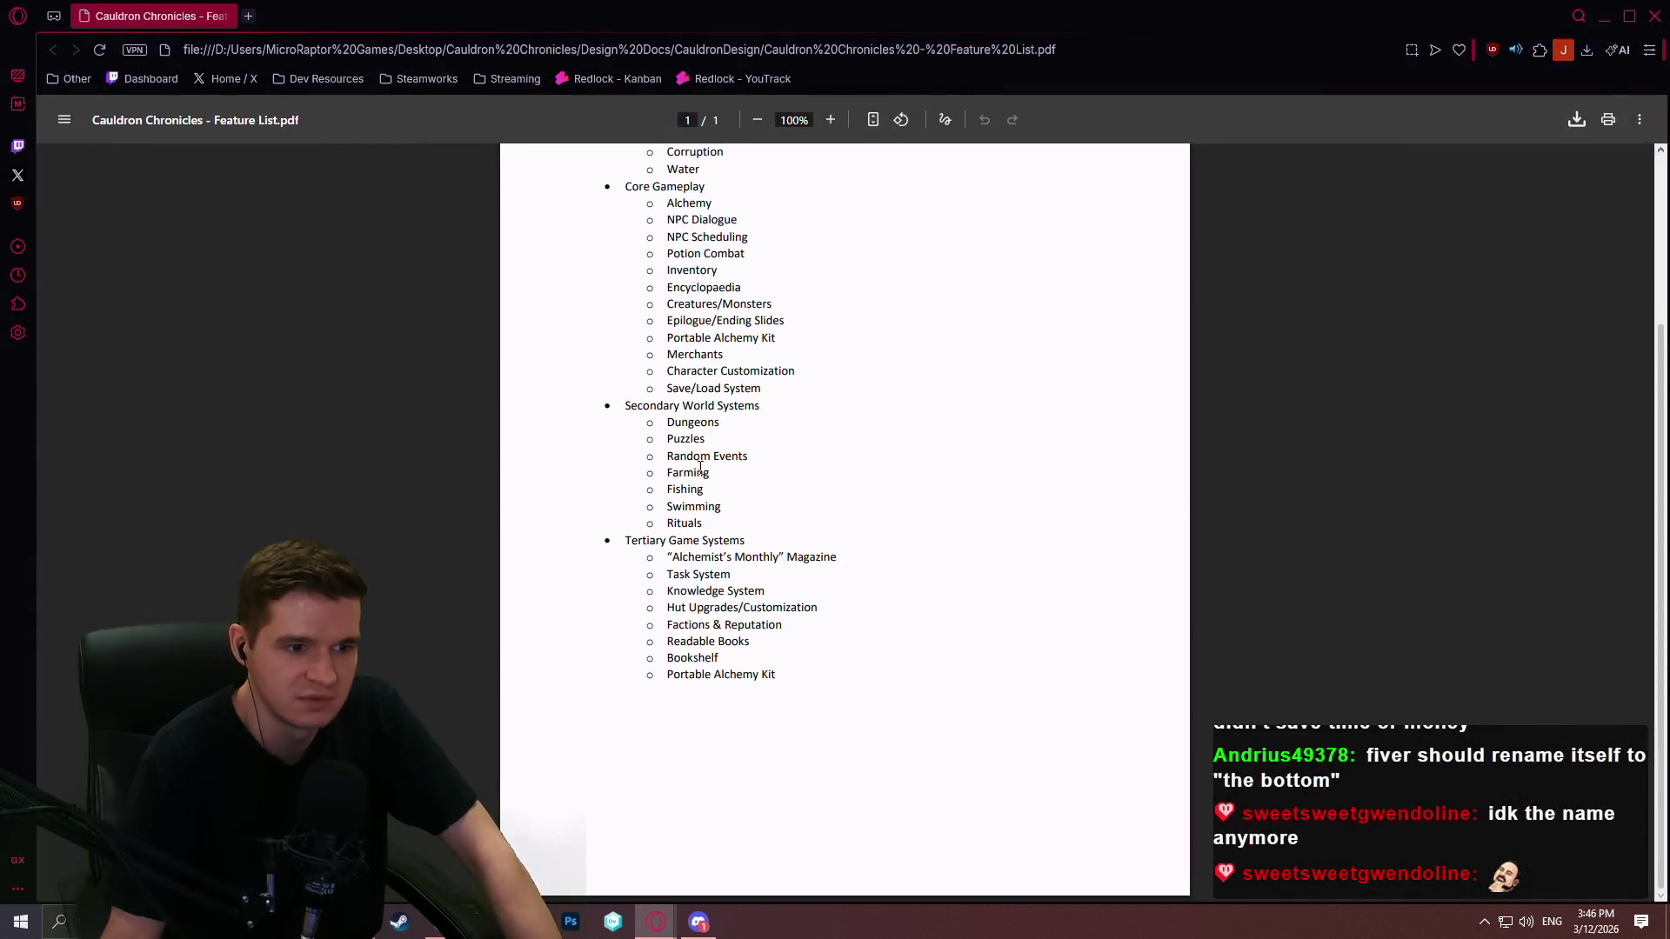
pyautogui.scroll(3, 695, 467)
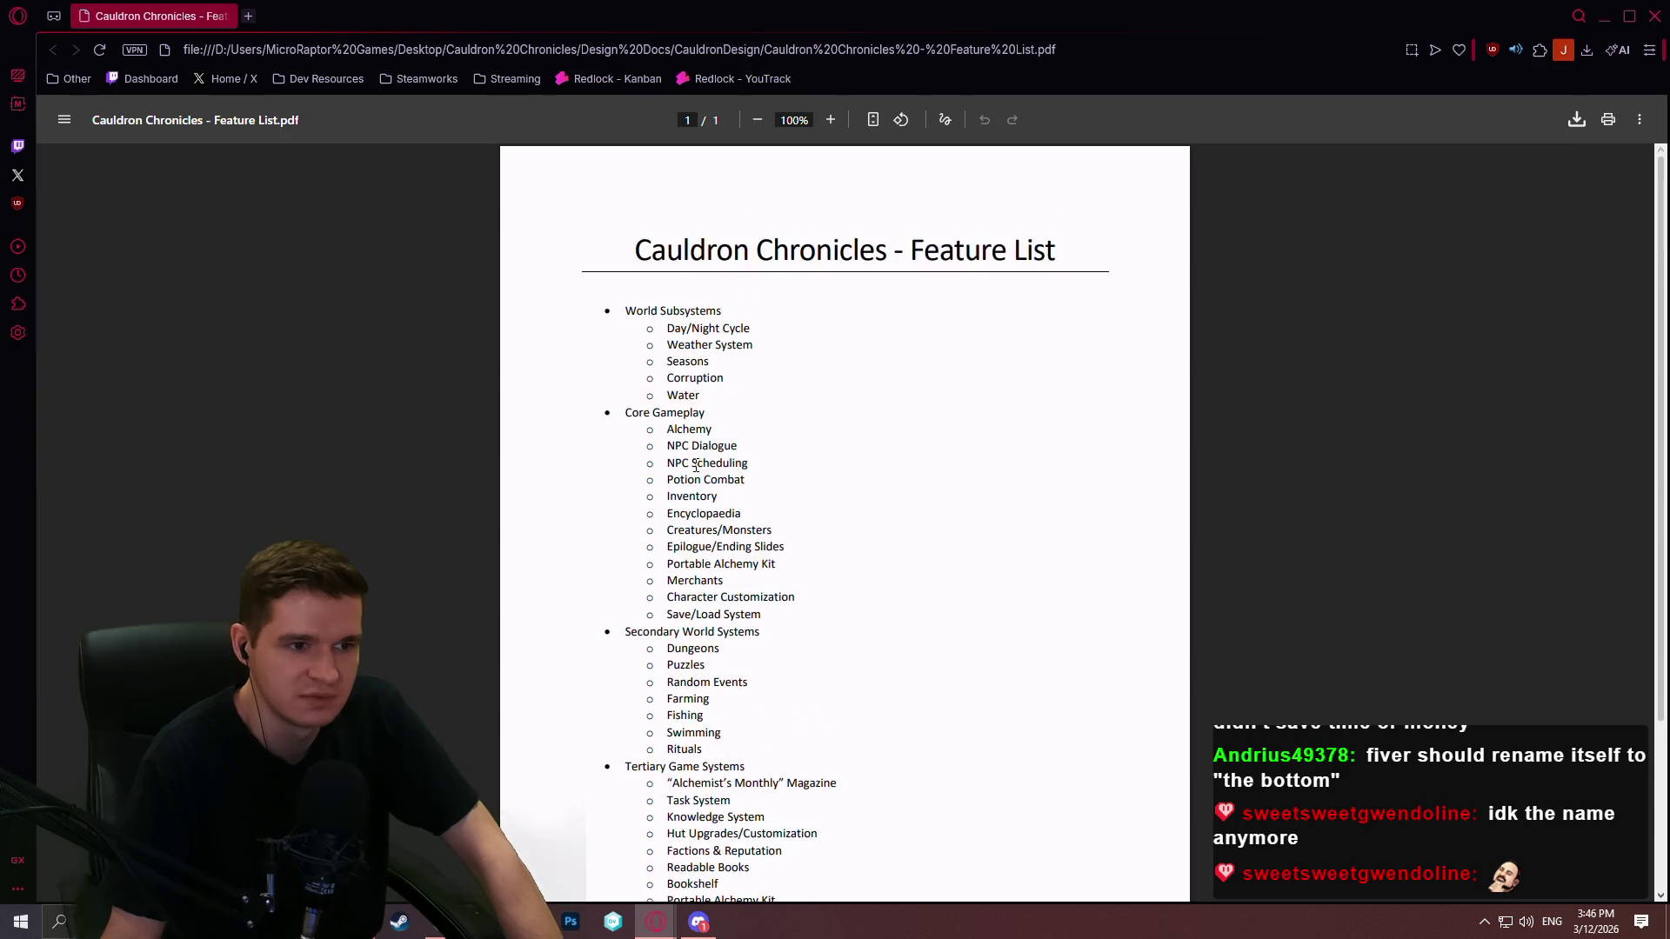
pyautogui.click(1658, 17)
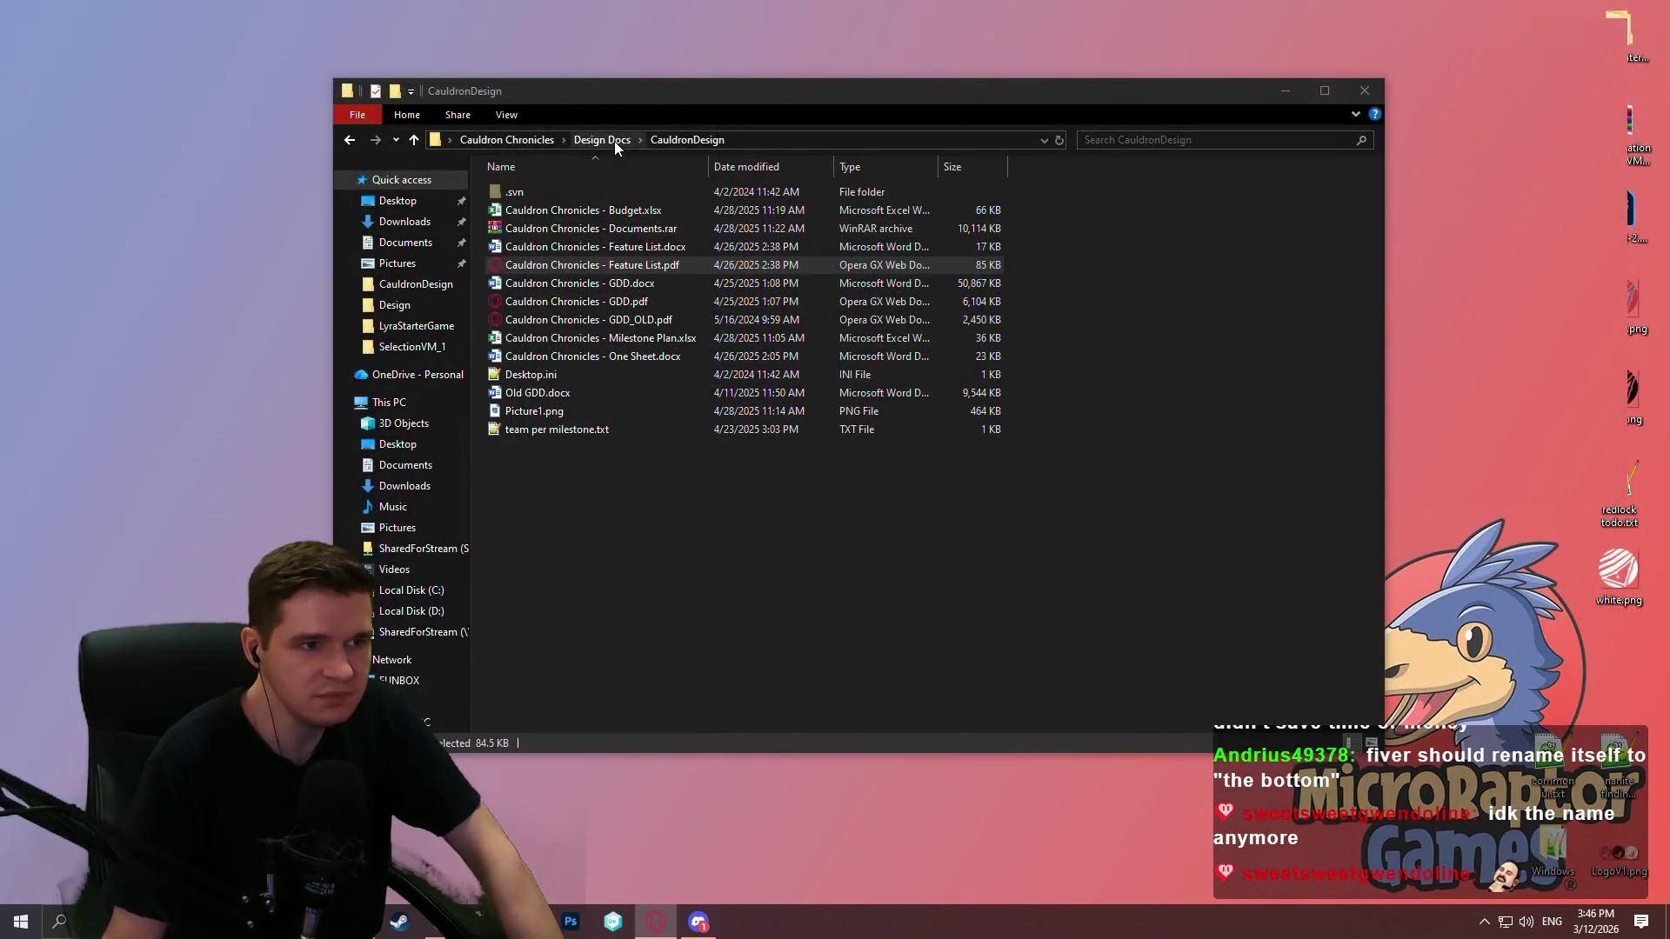
# Step: Peek into Pillars & Loop, then open CauldronChroniclesData.xlsm from the Data folder
pyautogui.click(614, 141)
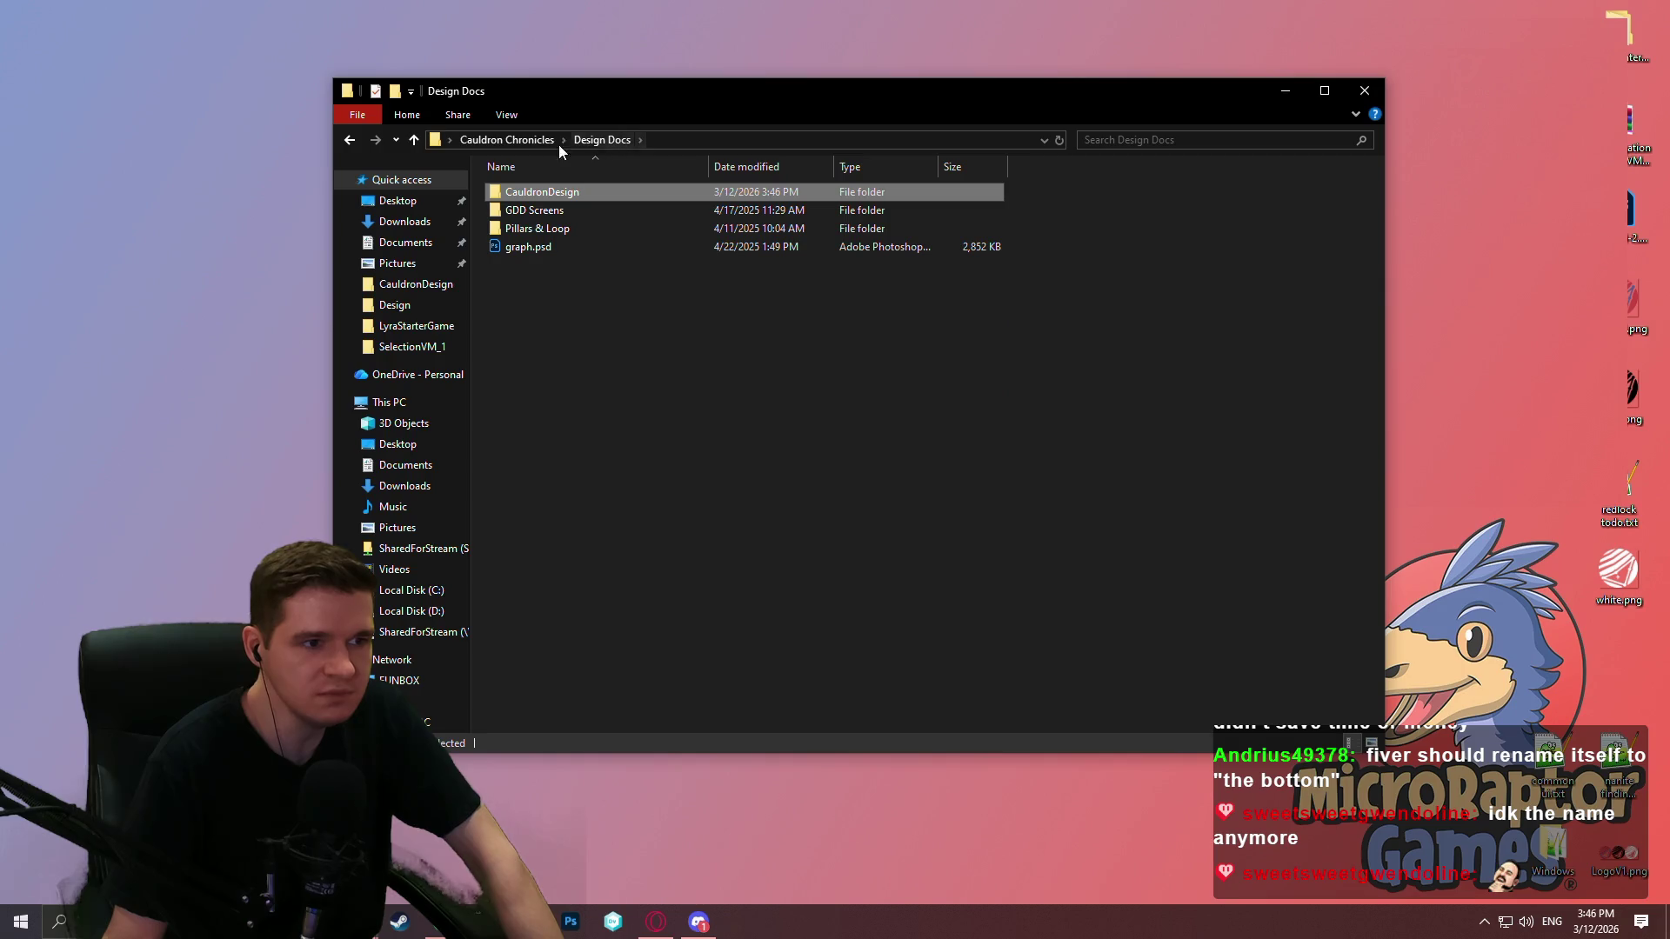
pyautogui.doubleClick(572, 227)
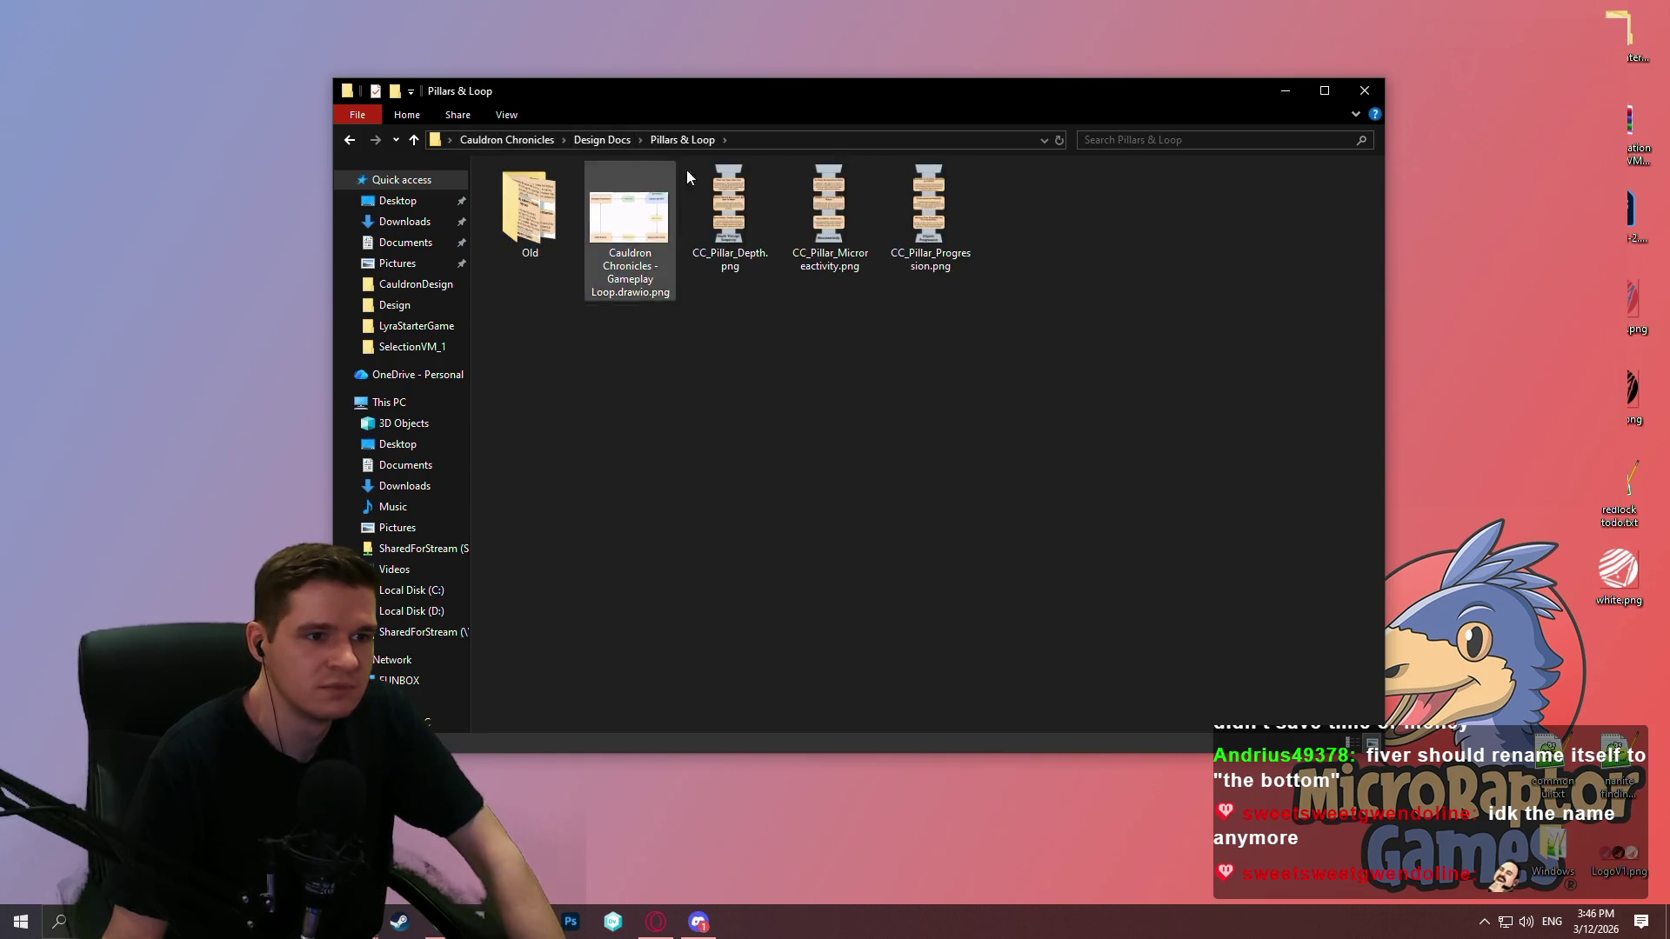
pyautogui.click(548, 141)
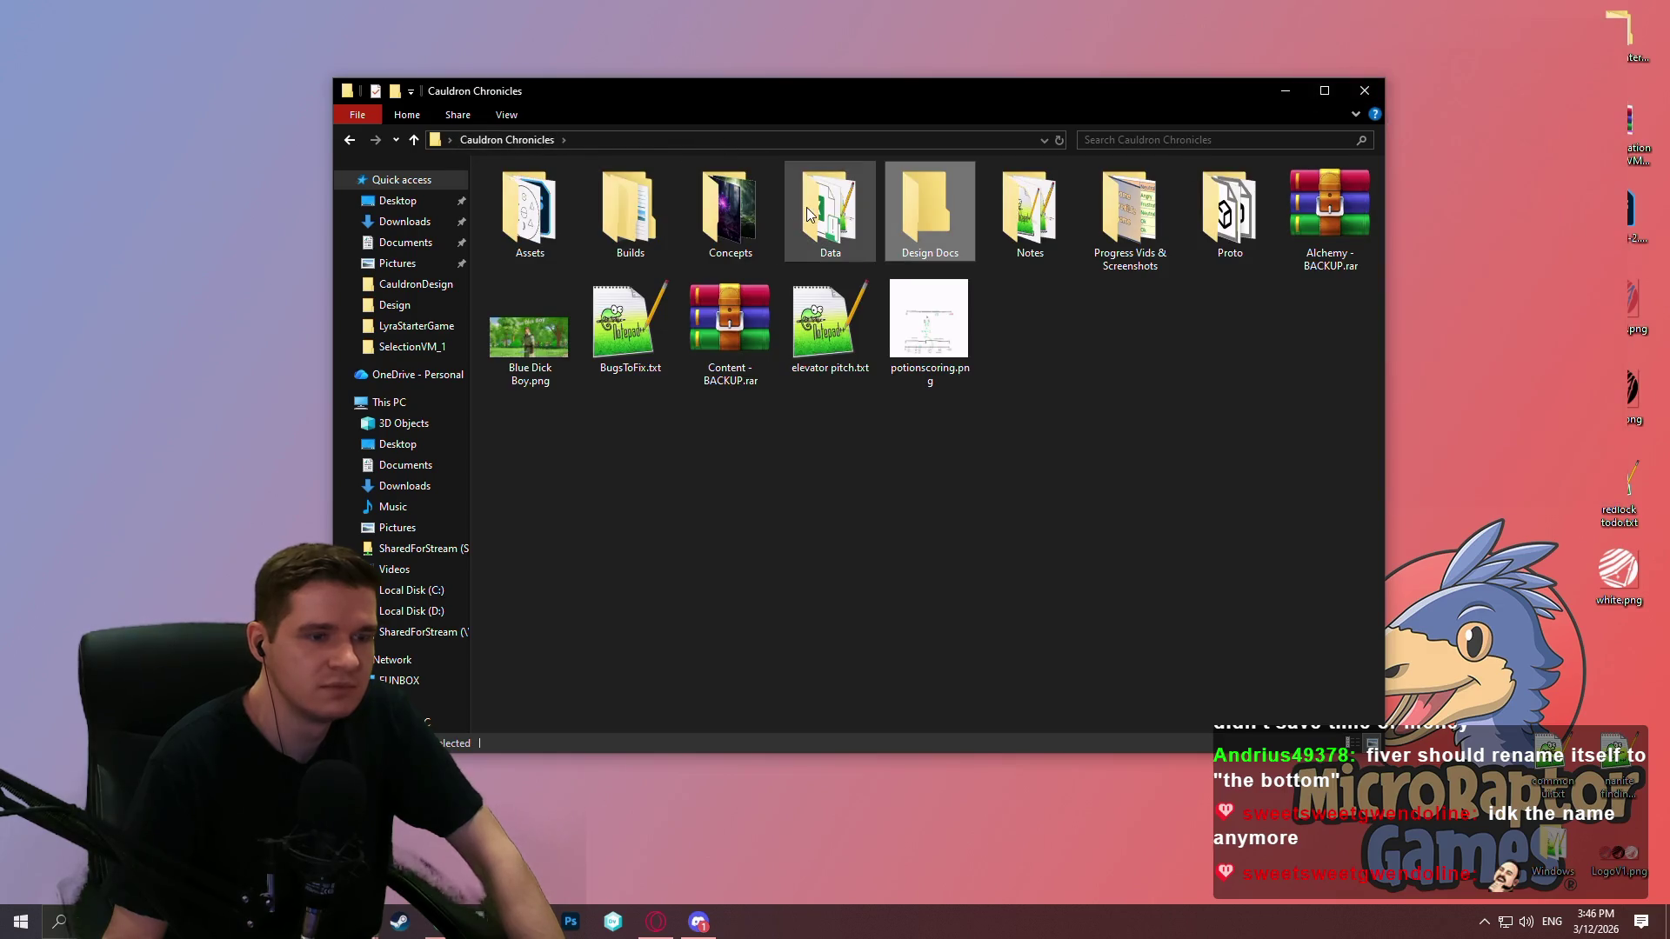
pyautogui.doubleClick(844, 210)
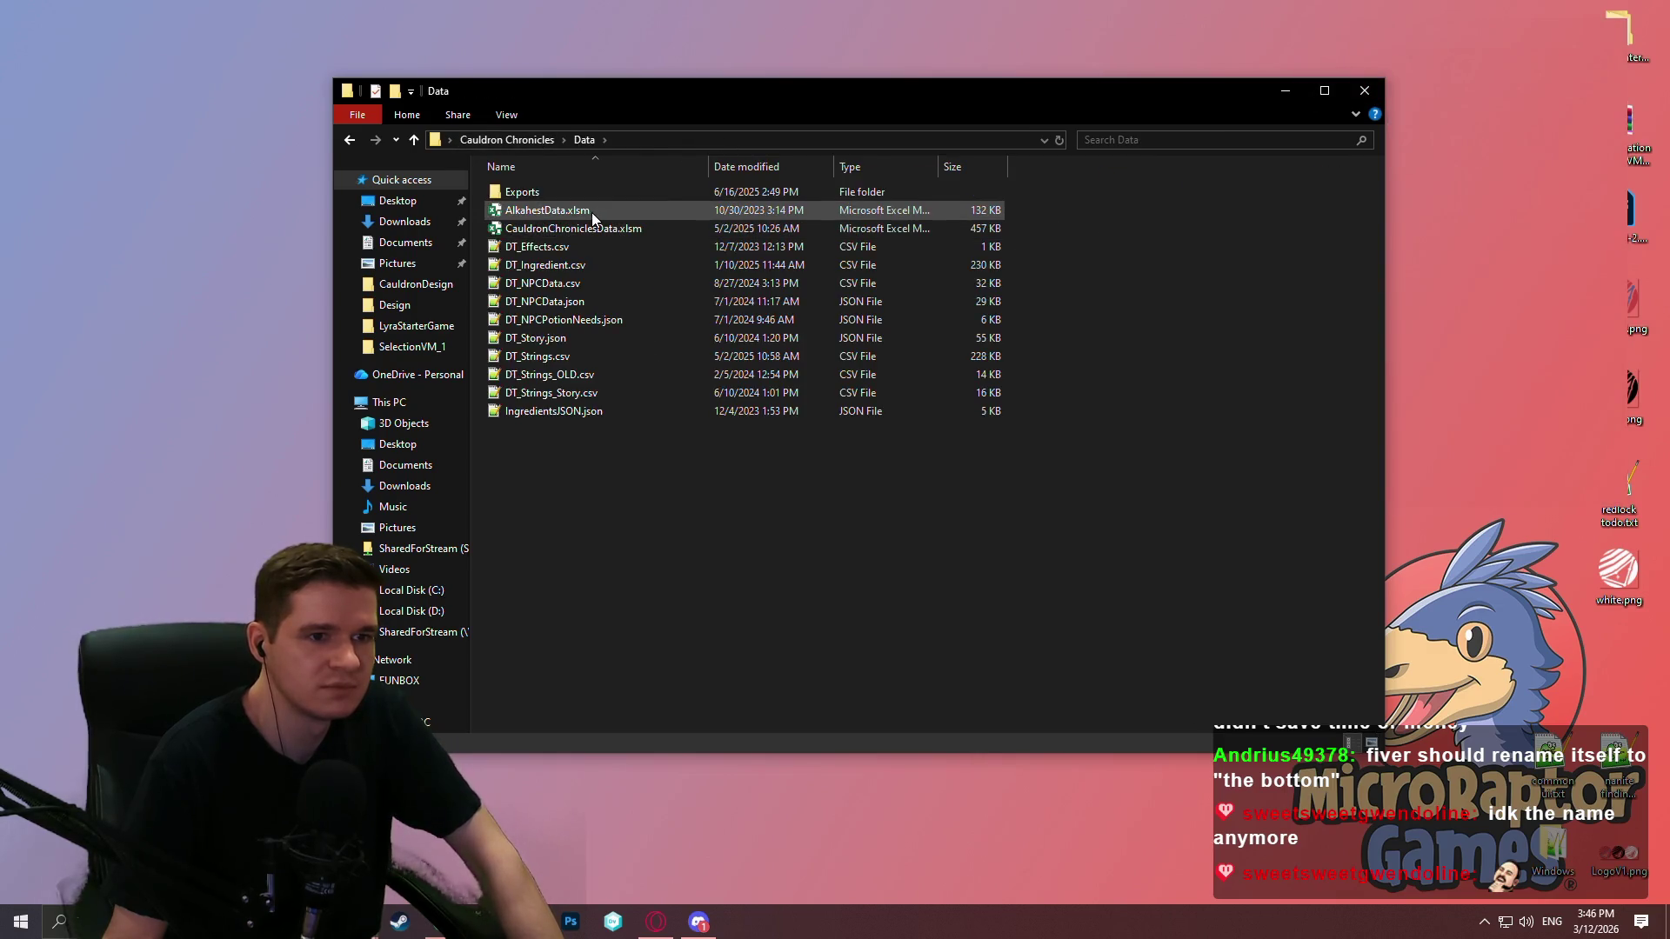
pyautogui.doubleClick(662, 236)
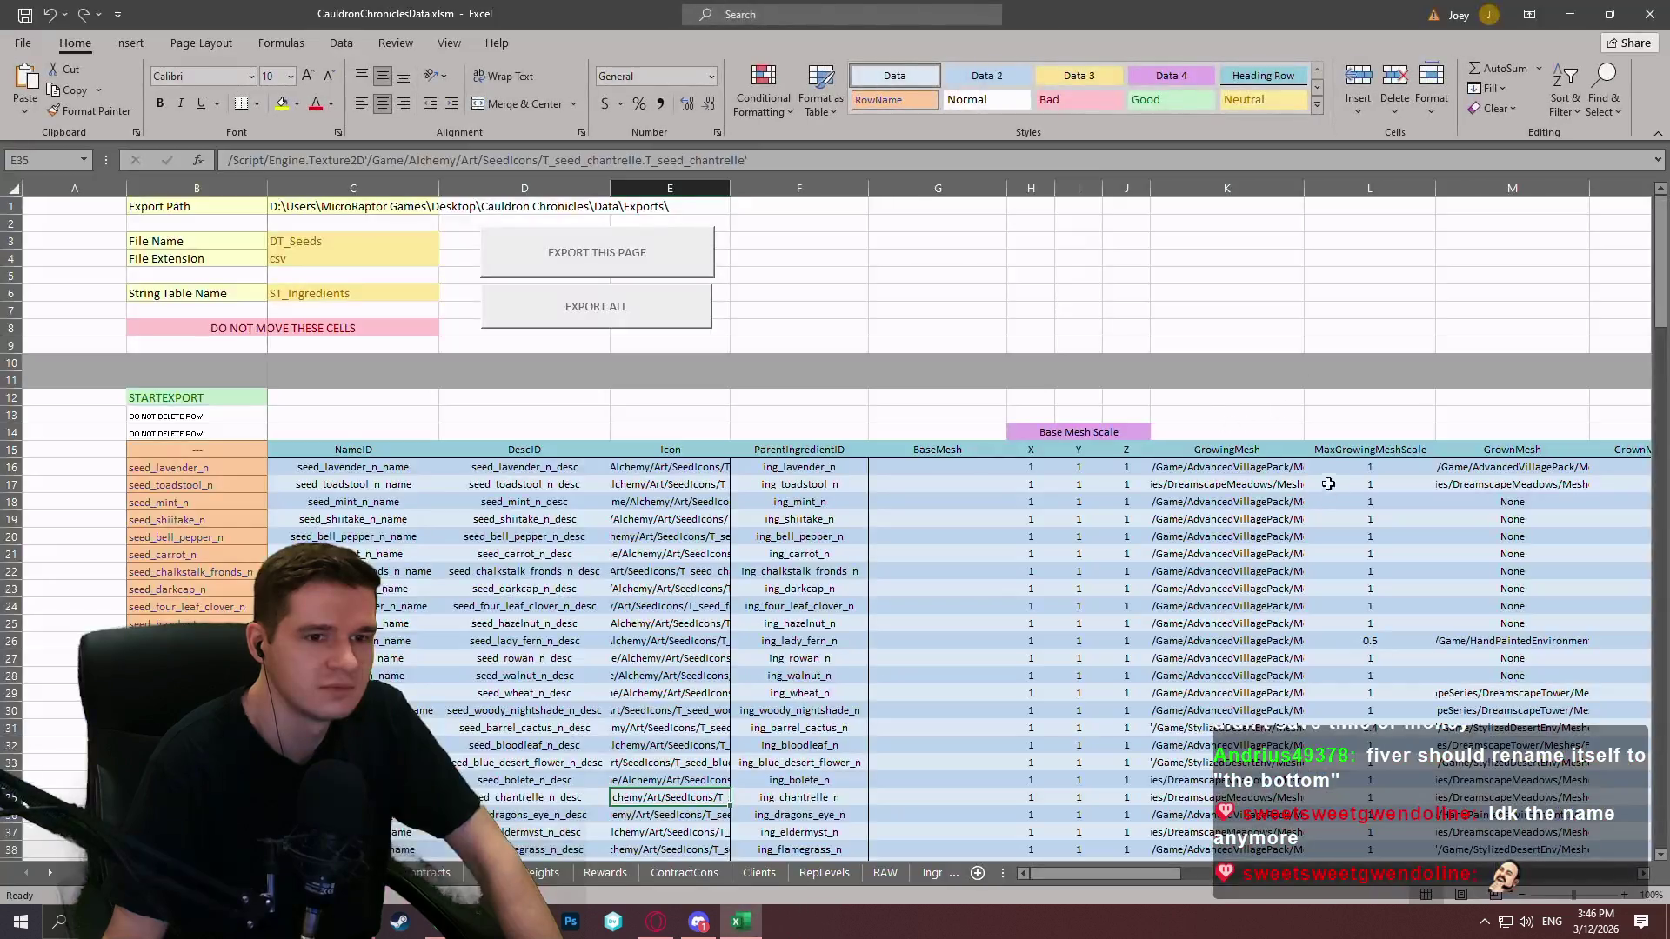
# Step: Browse the ingredients sheet's columns and rows, then close Excel and the Data folder window
pyautogui.hotkey('ctrl', 'pagedown')
pyautogui.scroll(-4, 1562, 336)
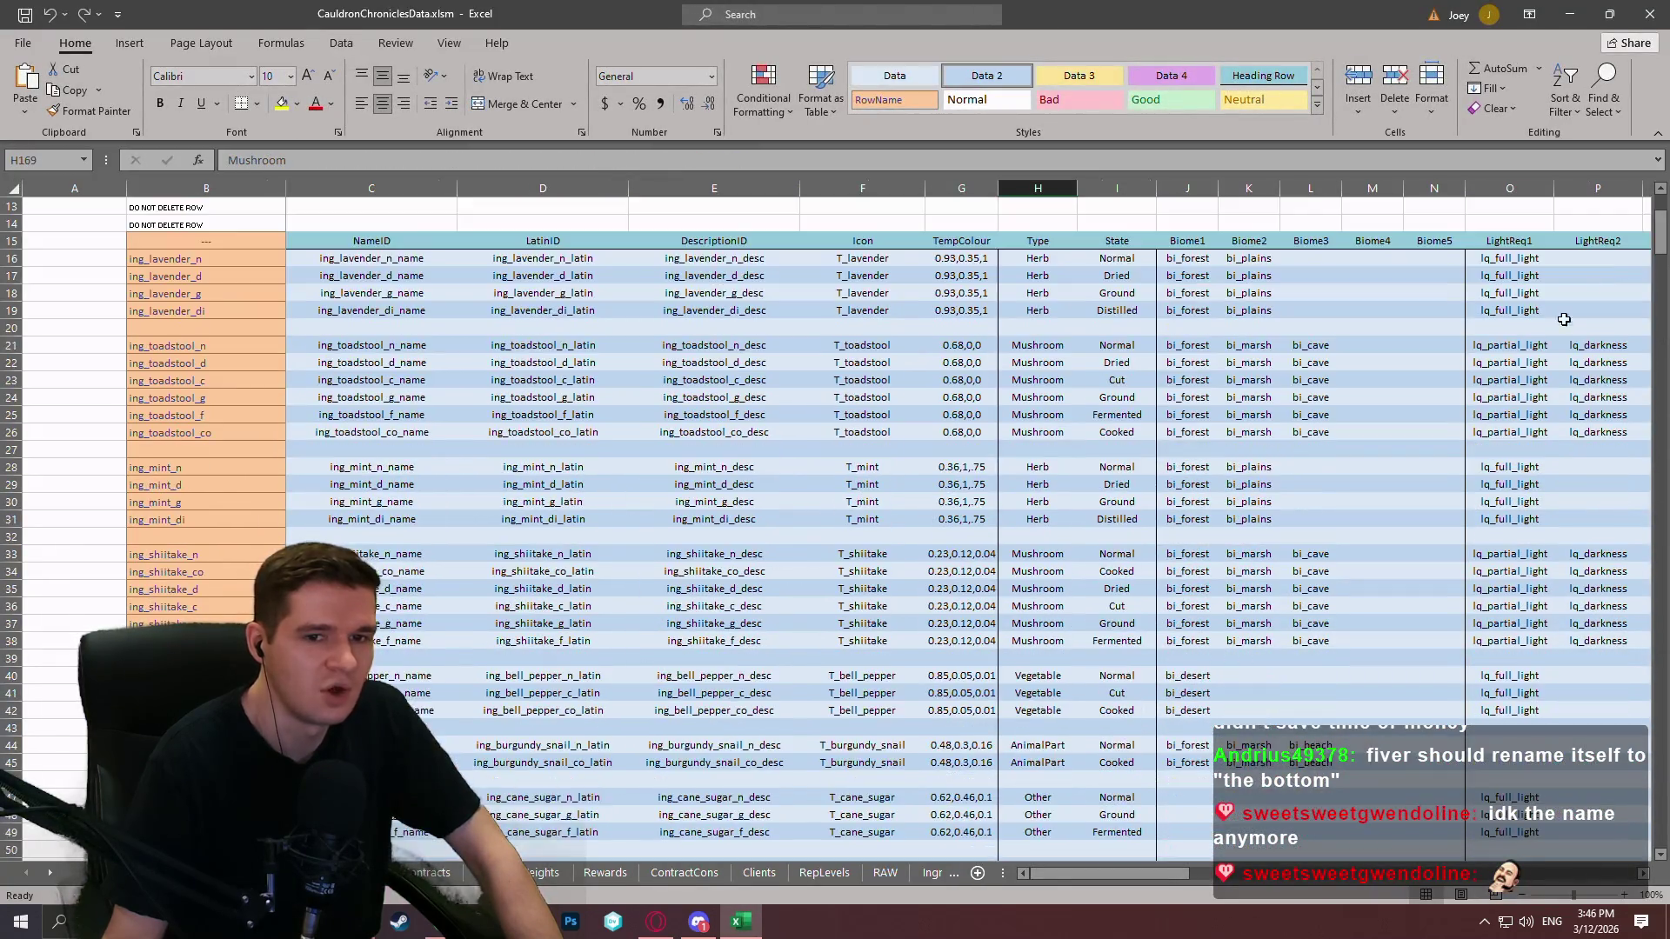
pyautogui.moveTo(1087, 875)
pyautogui.mouseDown()
pyautogui.moveTo(1131, 868)
pyautogui.moveTo(1426, 471)
pyautogui.mouseUp()
pyautogui.moveTo(1660, 228)
pyautogui.mouseDown()
pyautogui.moveTo(1644, 748)
pyautogui.moveTo(1639, 208)
pyautogui.moveTo(1479, 435)
pyautogui.moveTo(1282, 658)
pyautogui.mouseUp()
pyautogui.moveTo(1105, 875); pyautogui.dragTo(1275, 879)
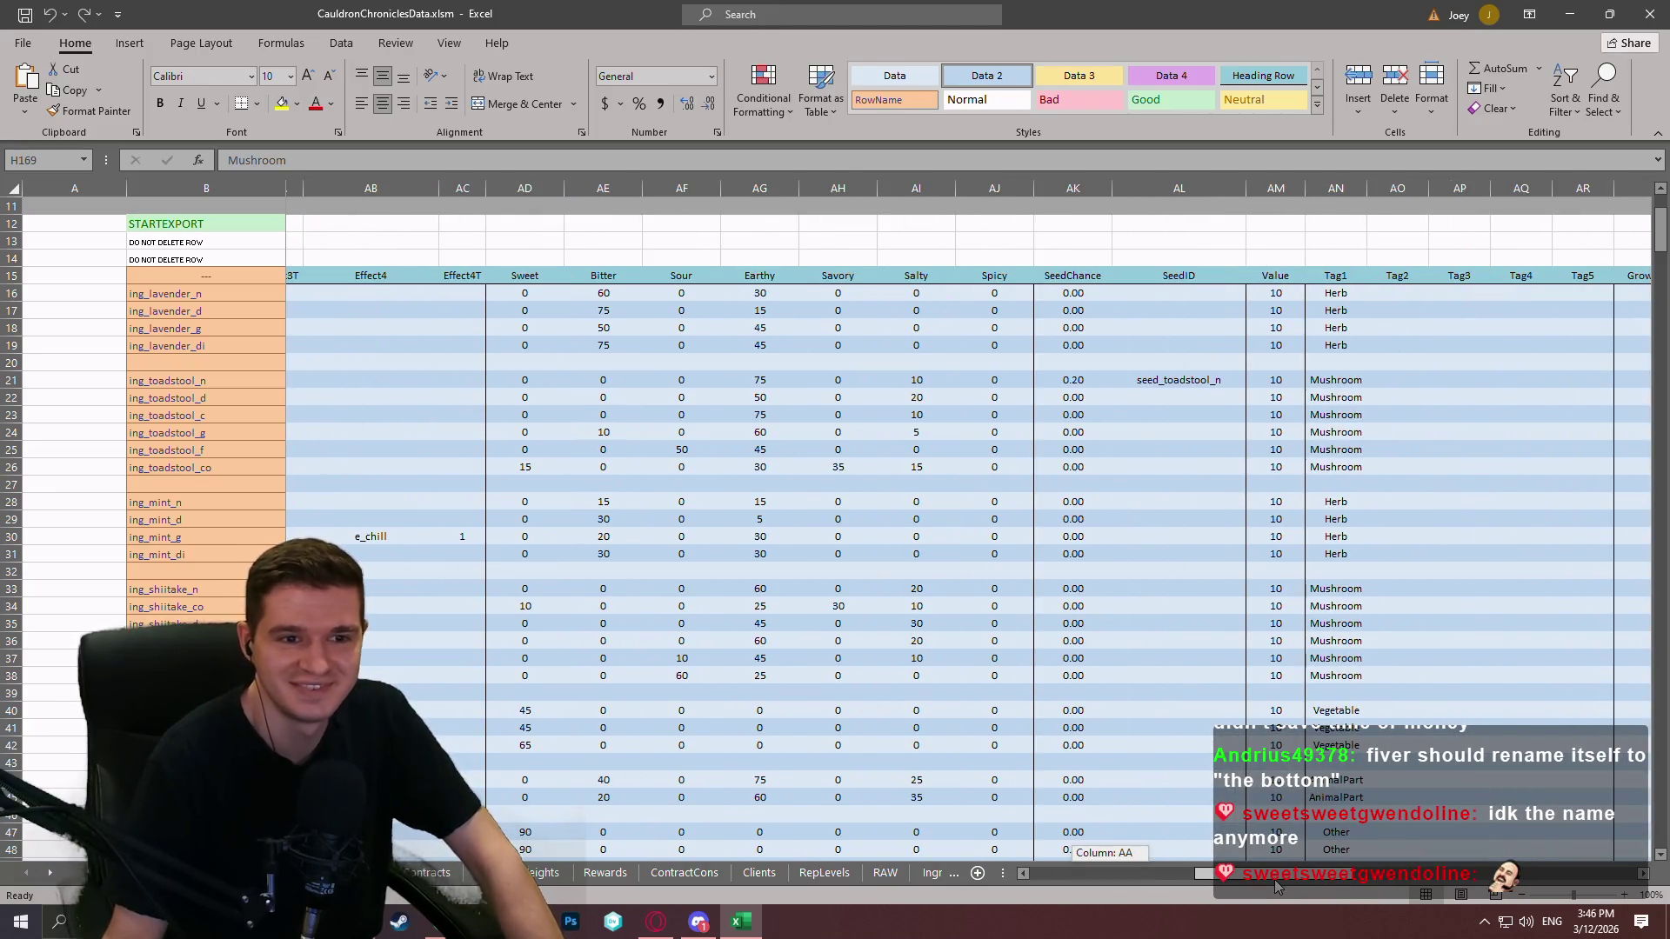
pyautogui.moveTo(1275, 880); pyautogui.dragTo(1128, 886)
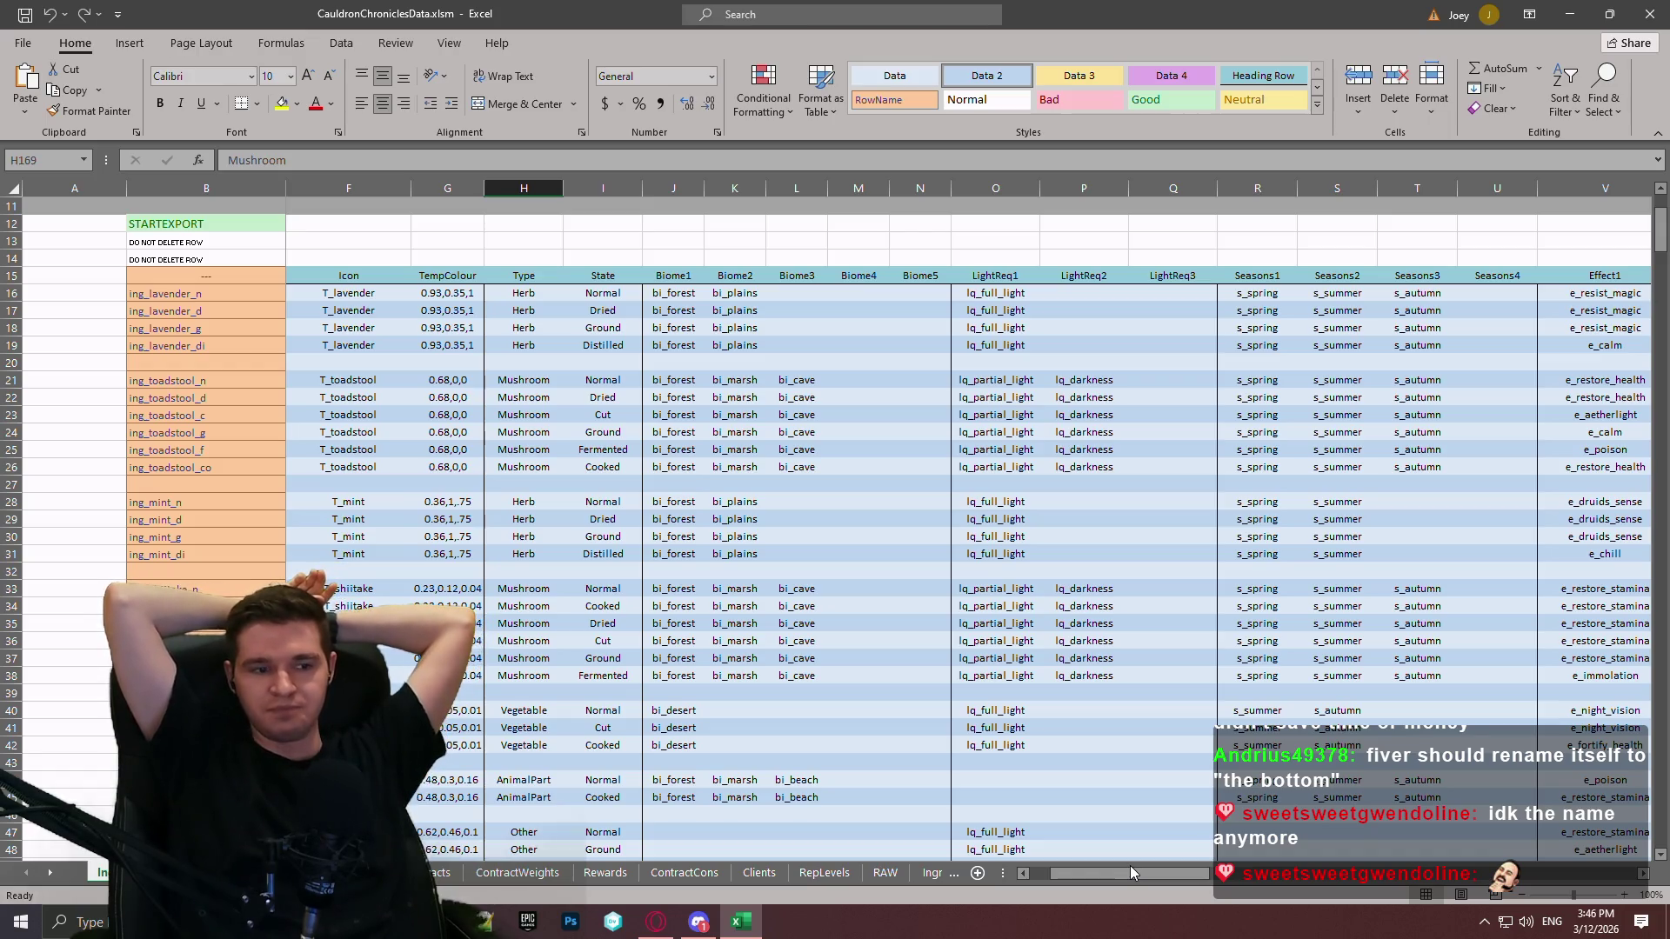
pyautogui.click(1657, 9)
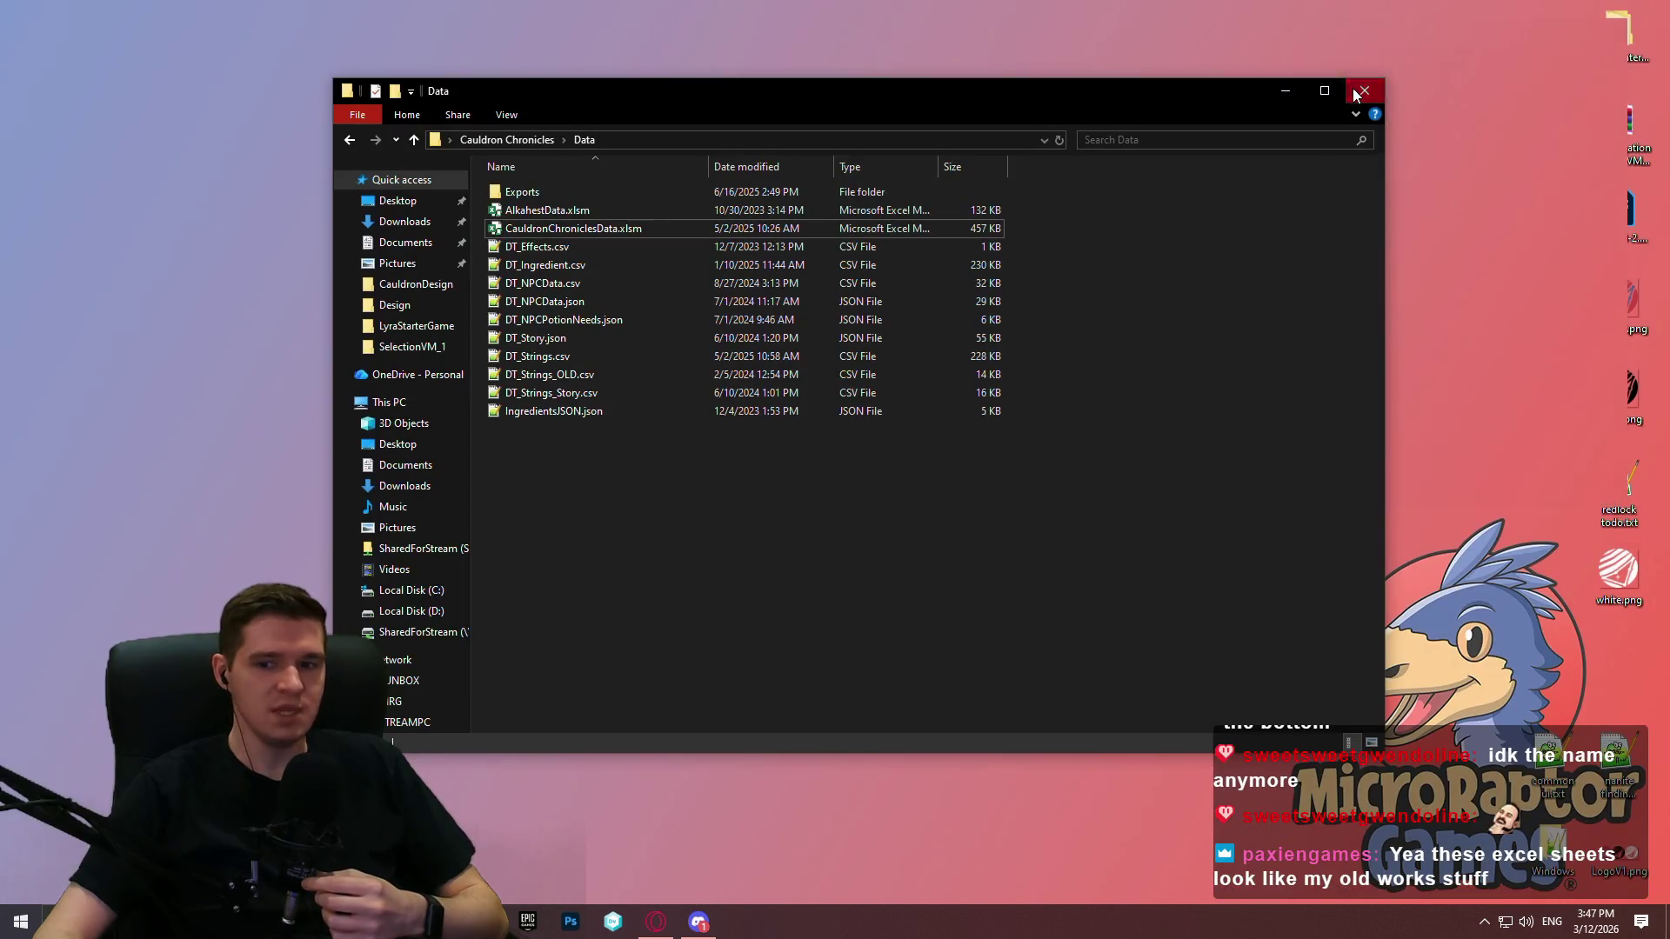
pyautogui.click(1360, 89)
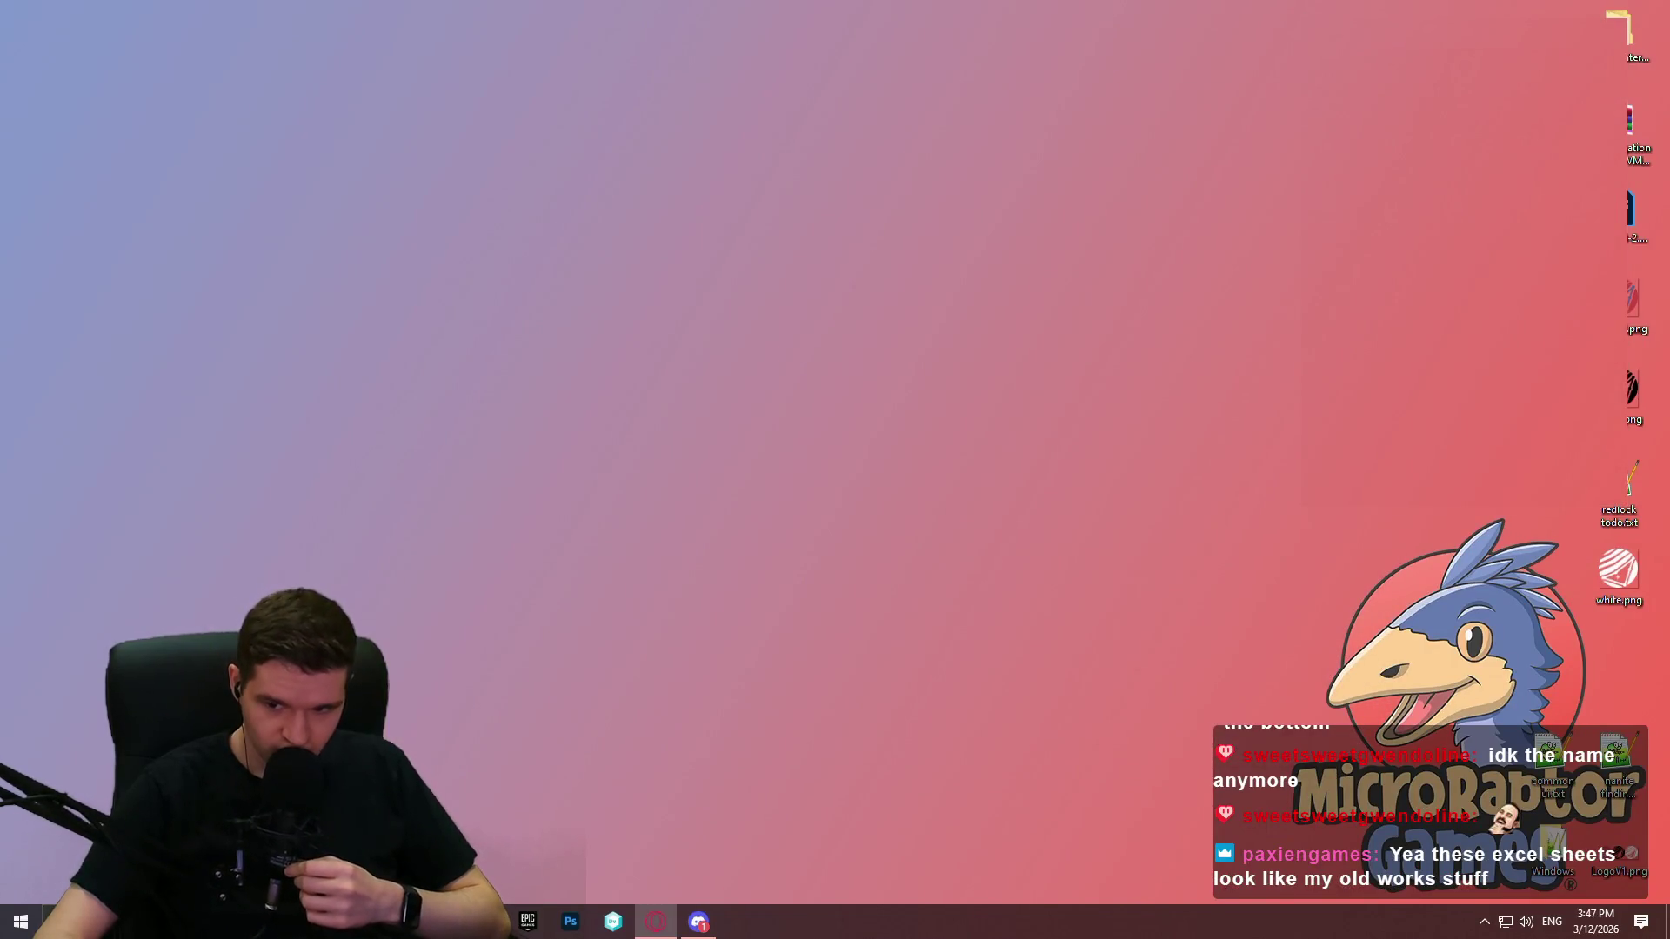
# Step: Open the Stream Calendar 2026 from Opera GX's Streaming bookmarks folder
pyautogui.click(656, 921)
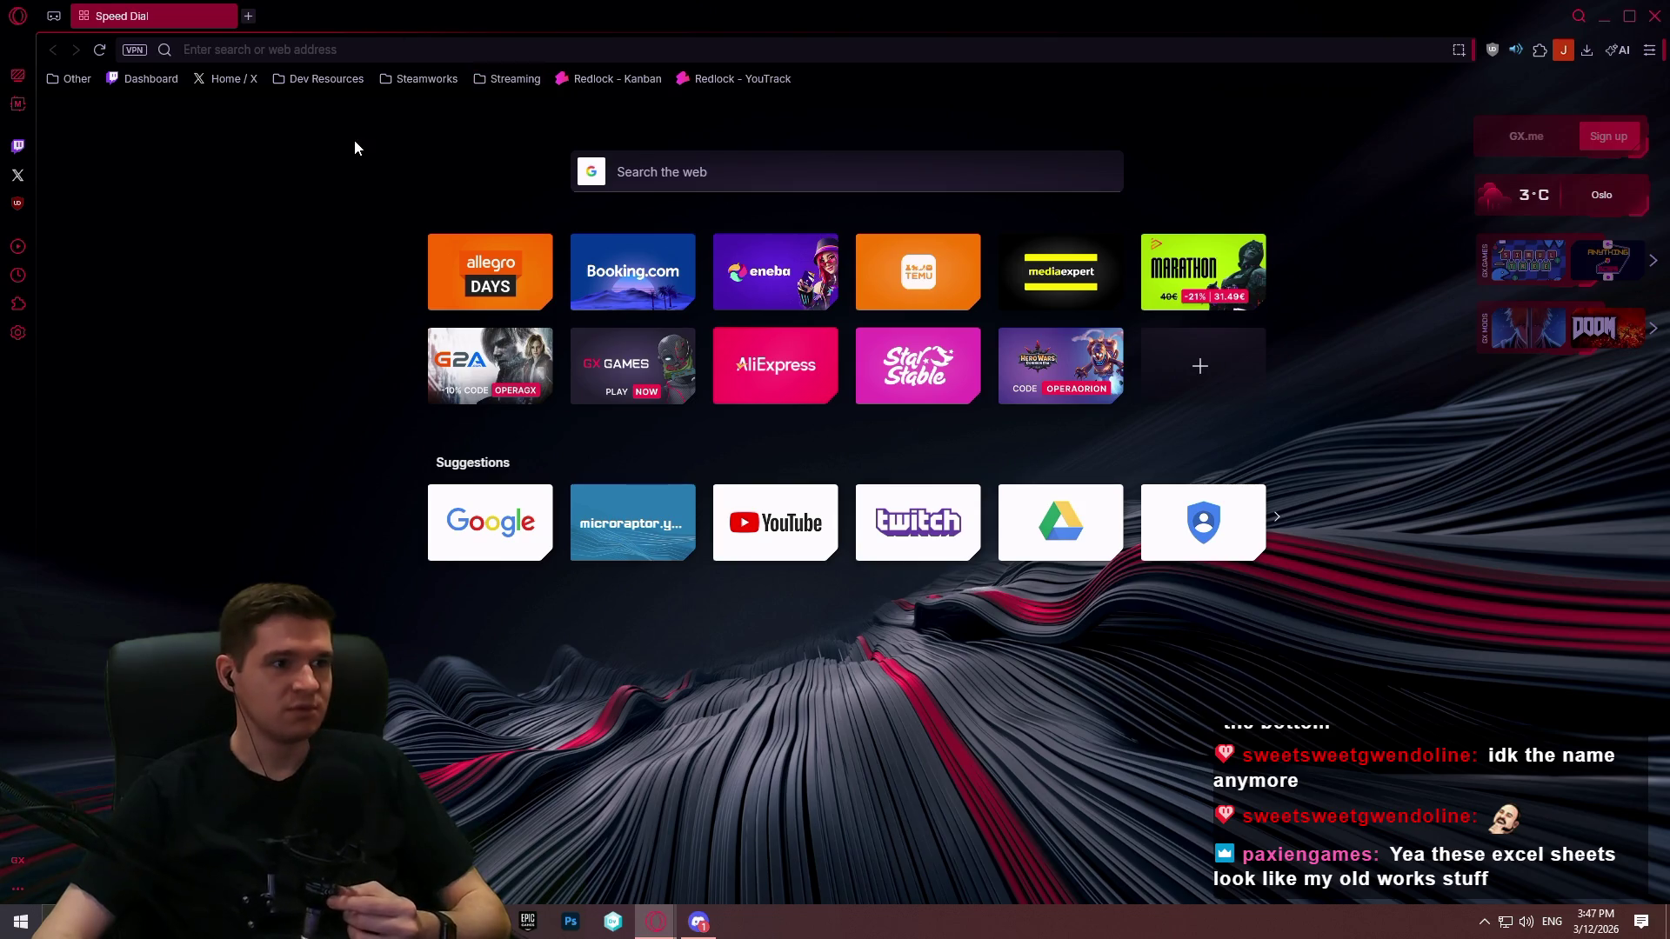
pyautogui.click(500, 77)
pyautogui.click(587, 162)
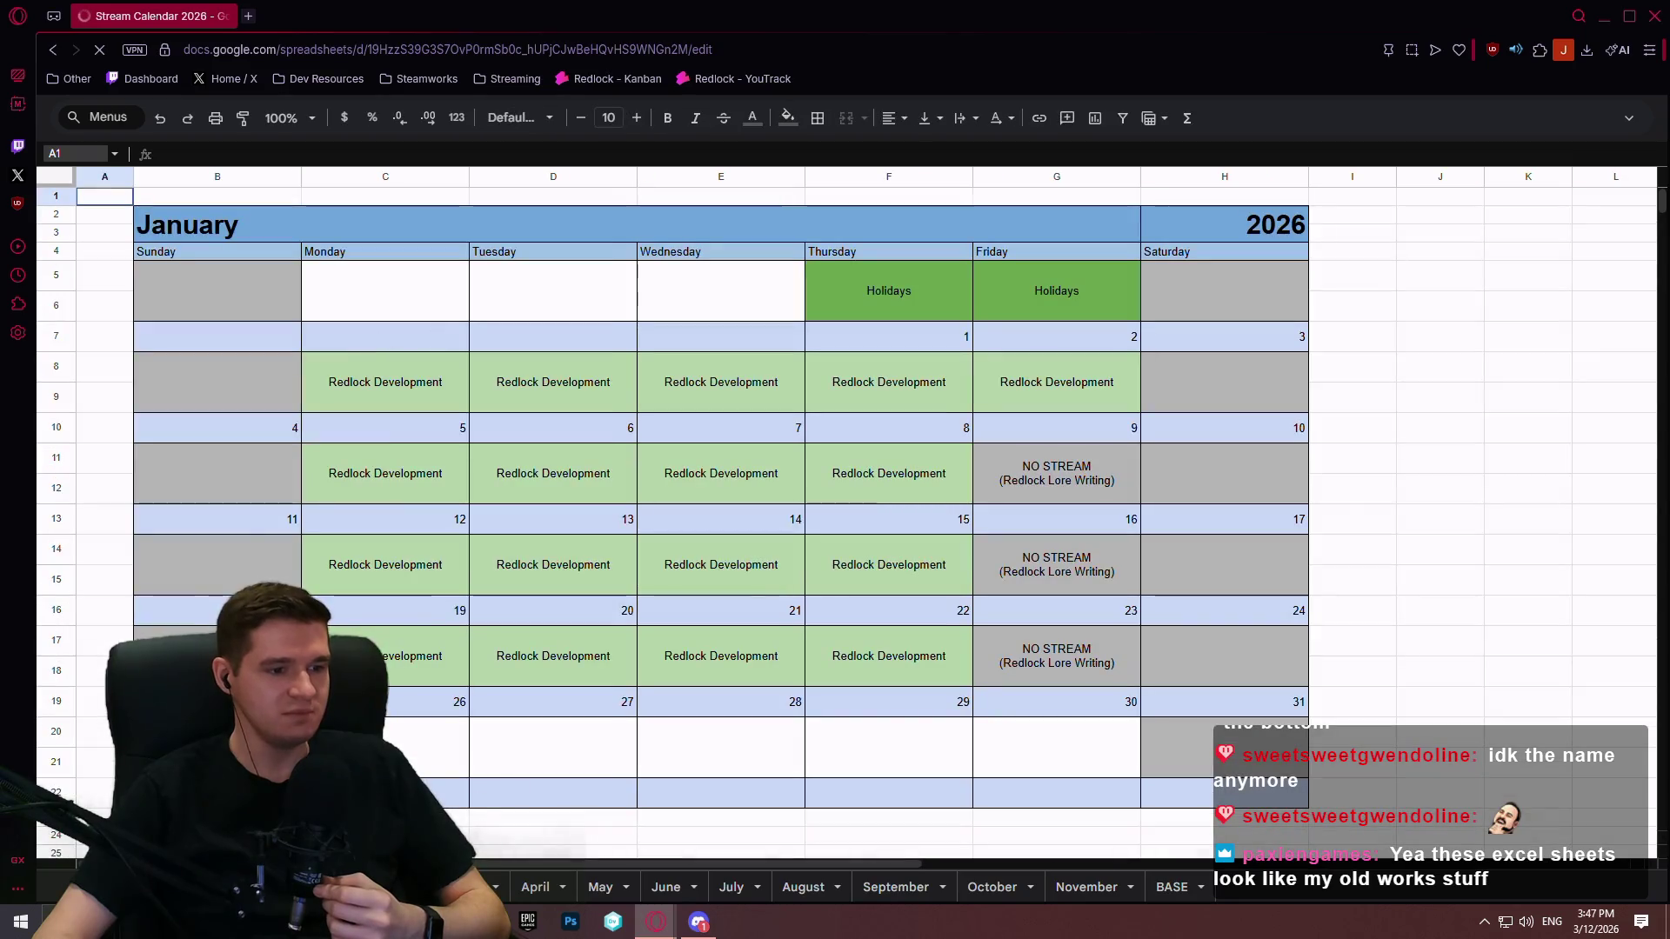
# Step: Check the March 12 and March 13 NO STREAM entries, then load the Redlock board in a new tab
pyautogui.click(921, 433)
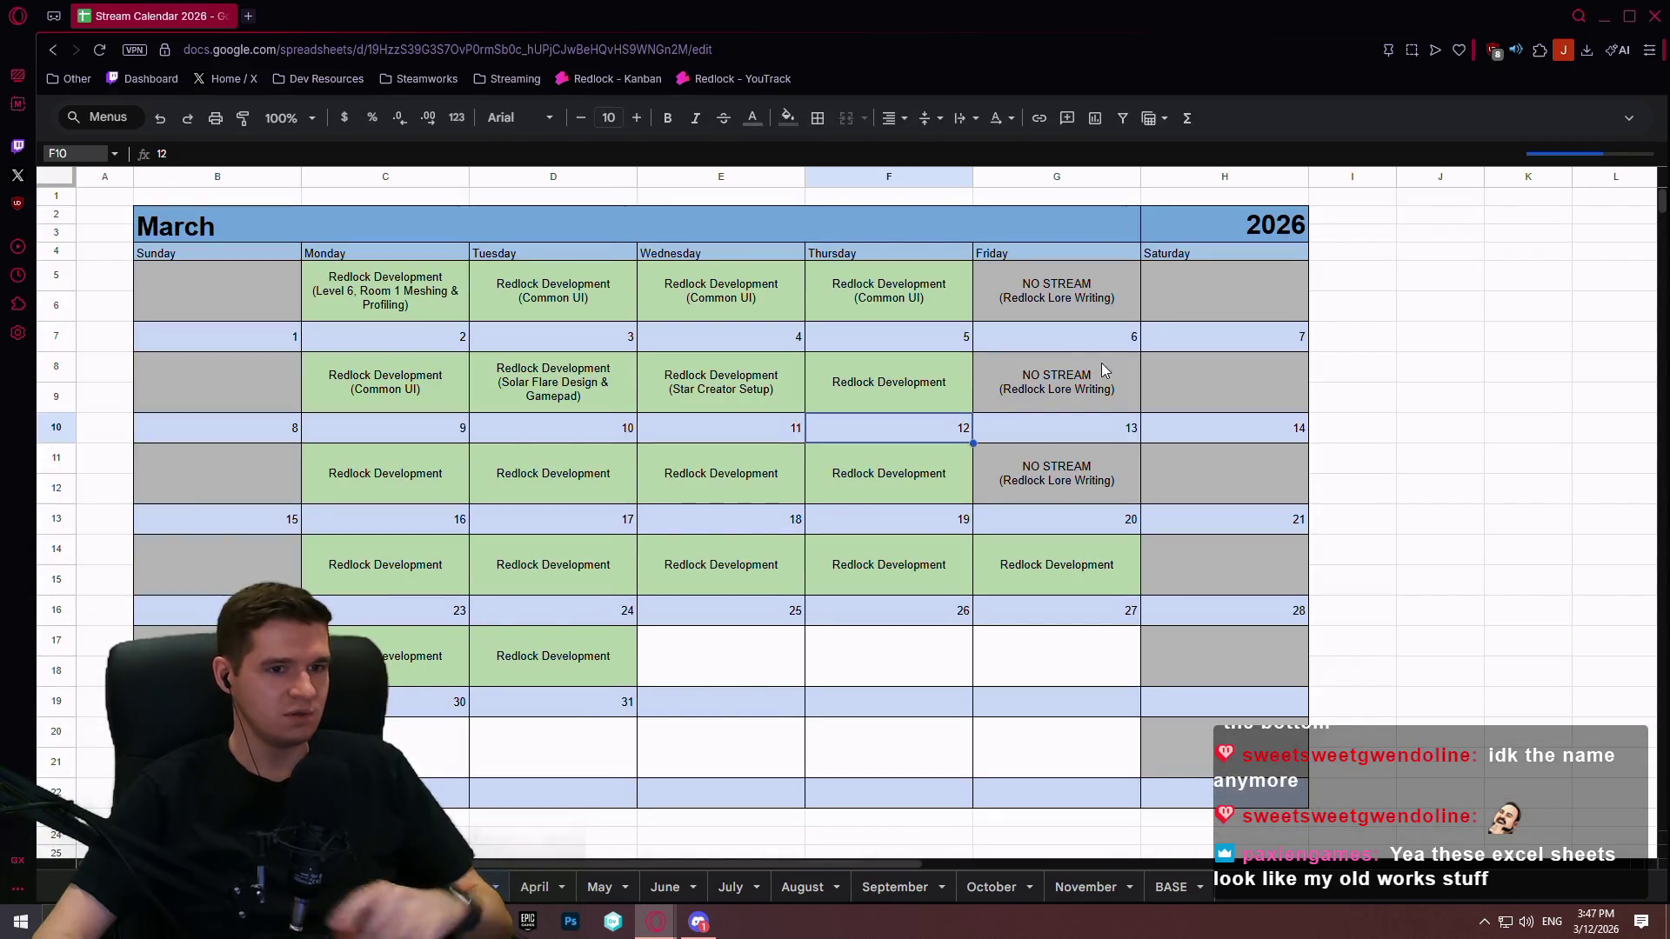
pyautogui.click(1057, 383)
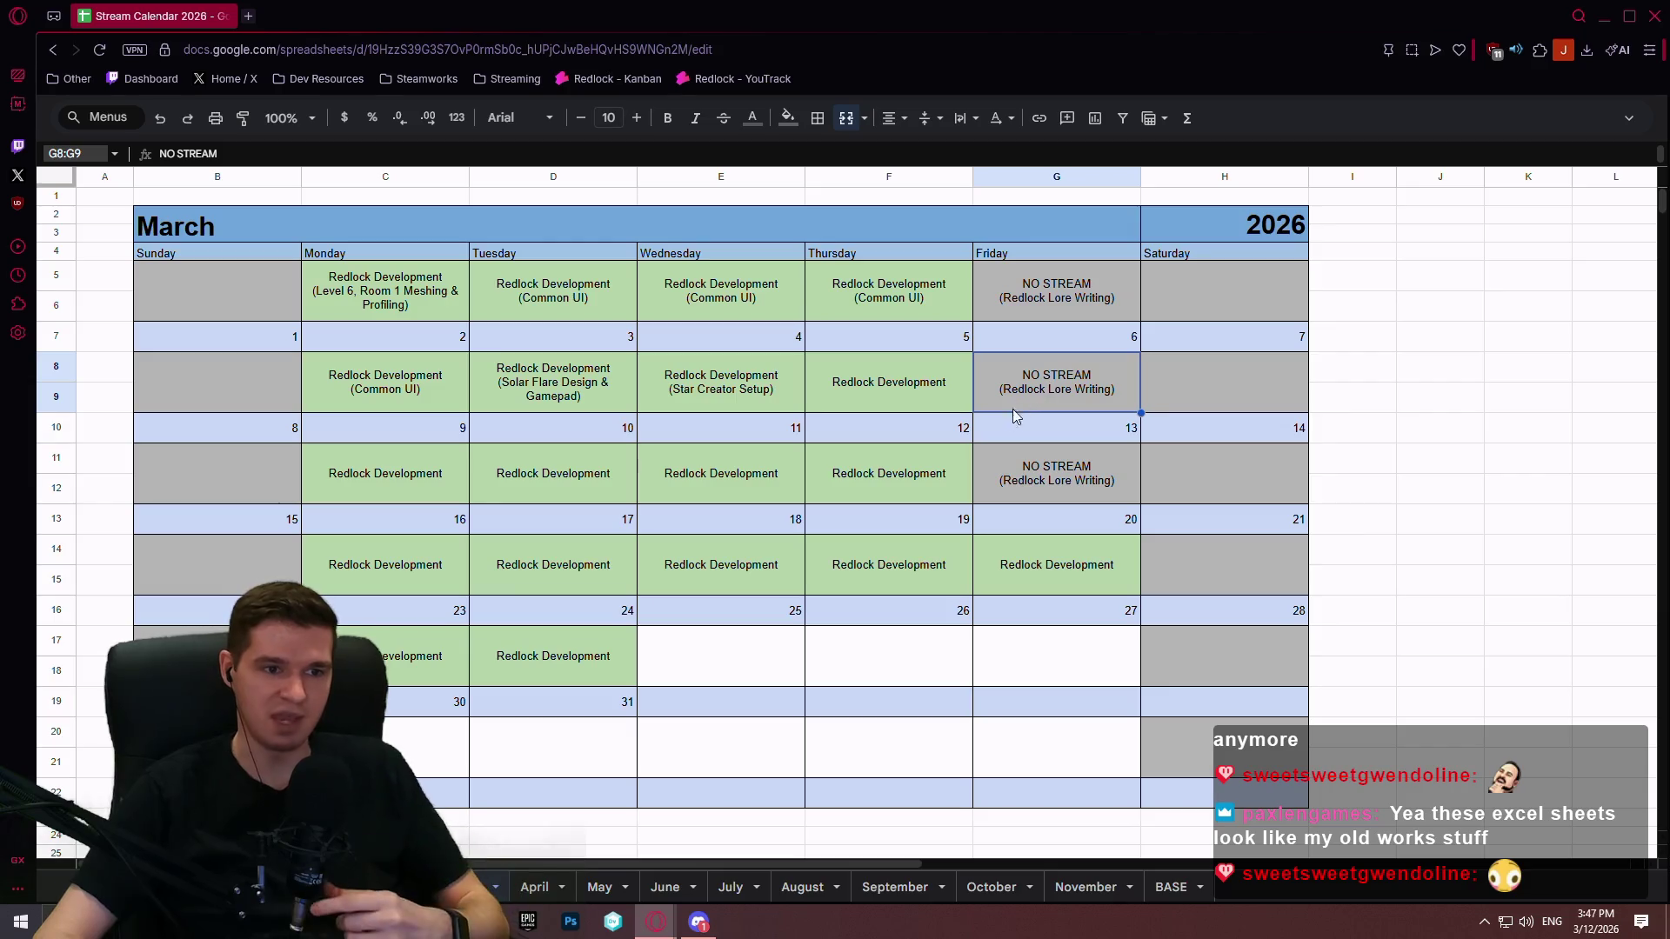
pyautogui.click(248, 17)
pyautogui.click(687, 80)
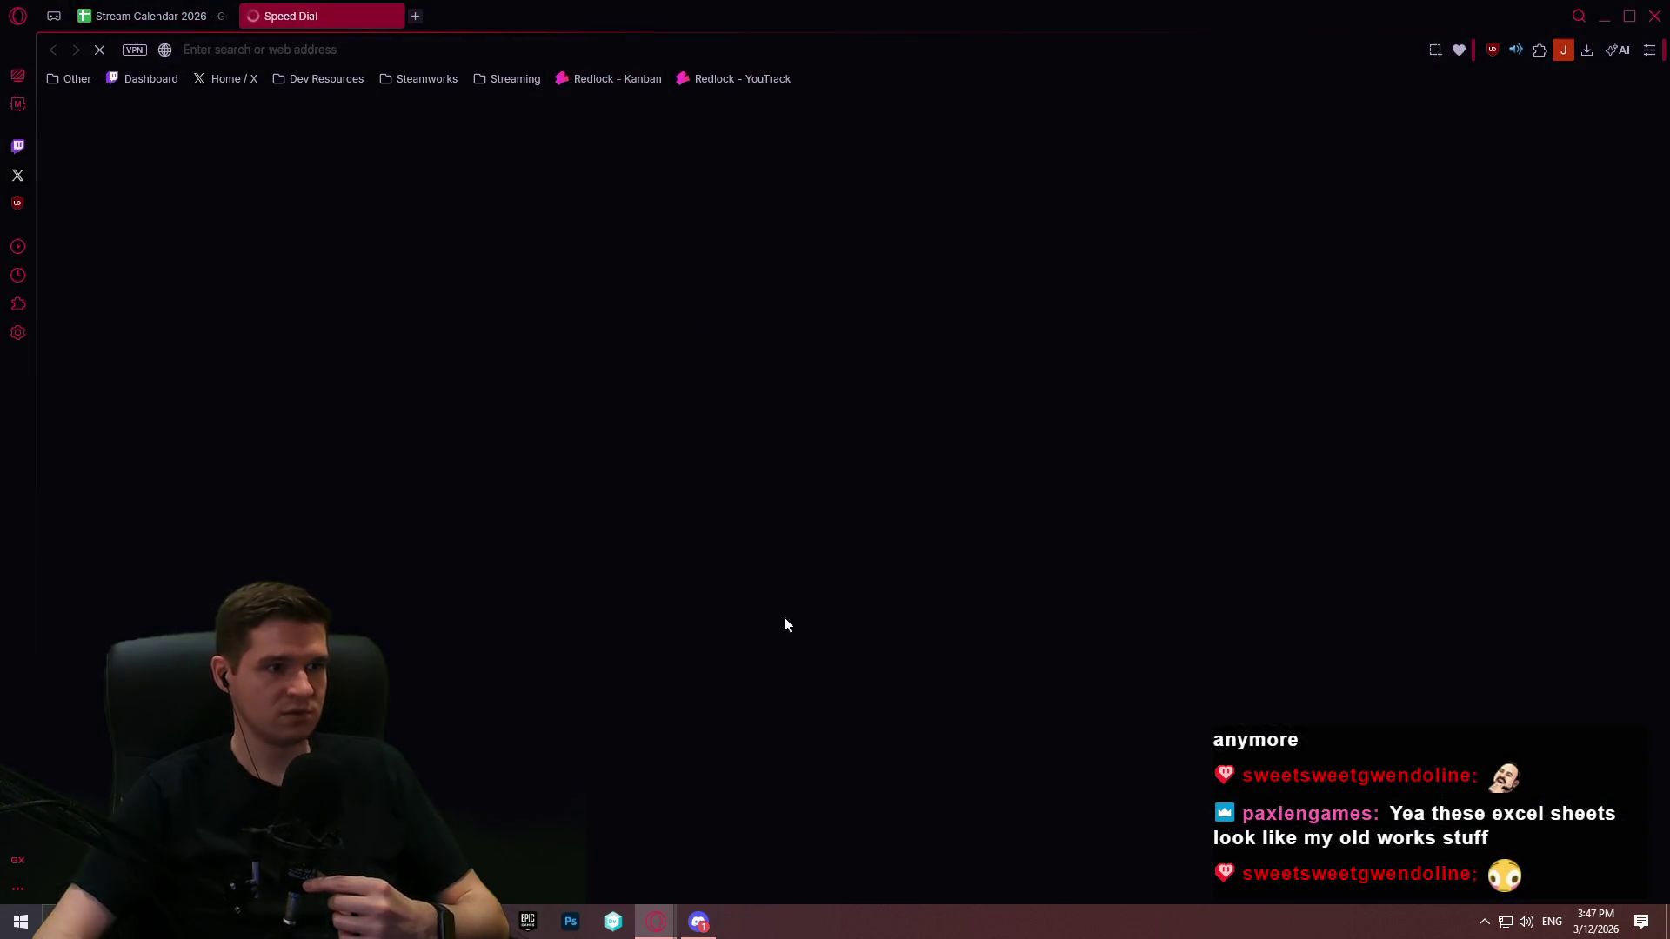
# Step: Drag card RL-24 from In Progress into Finished and scroll the Redlock board
pyautogui.scroll(-5, 1120, 470)
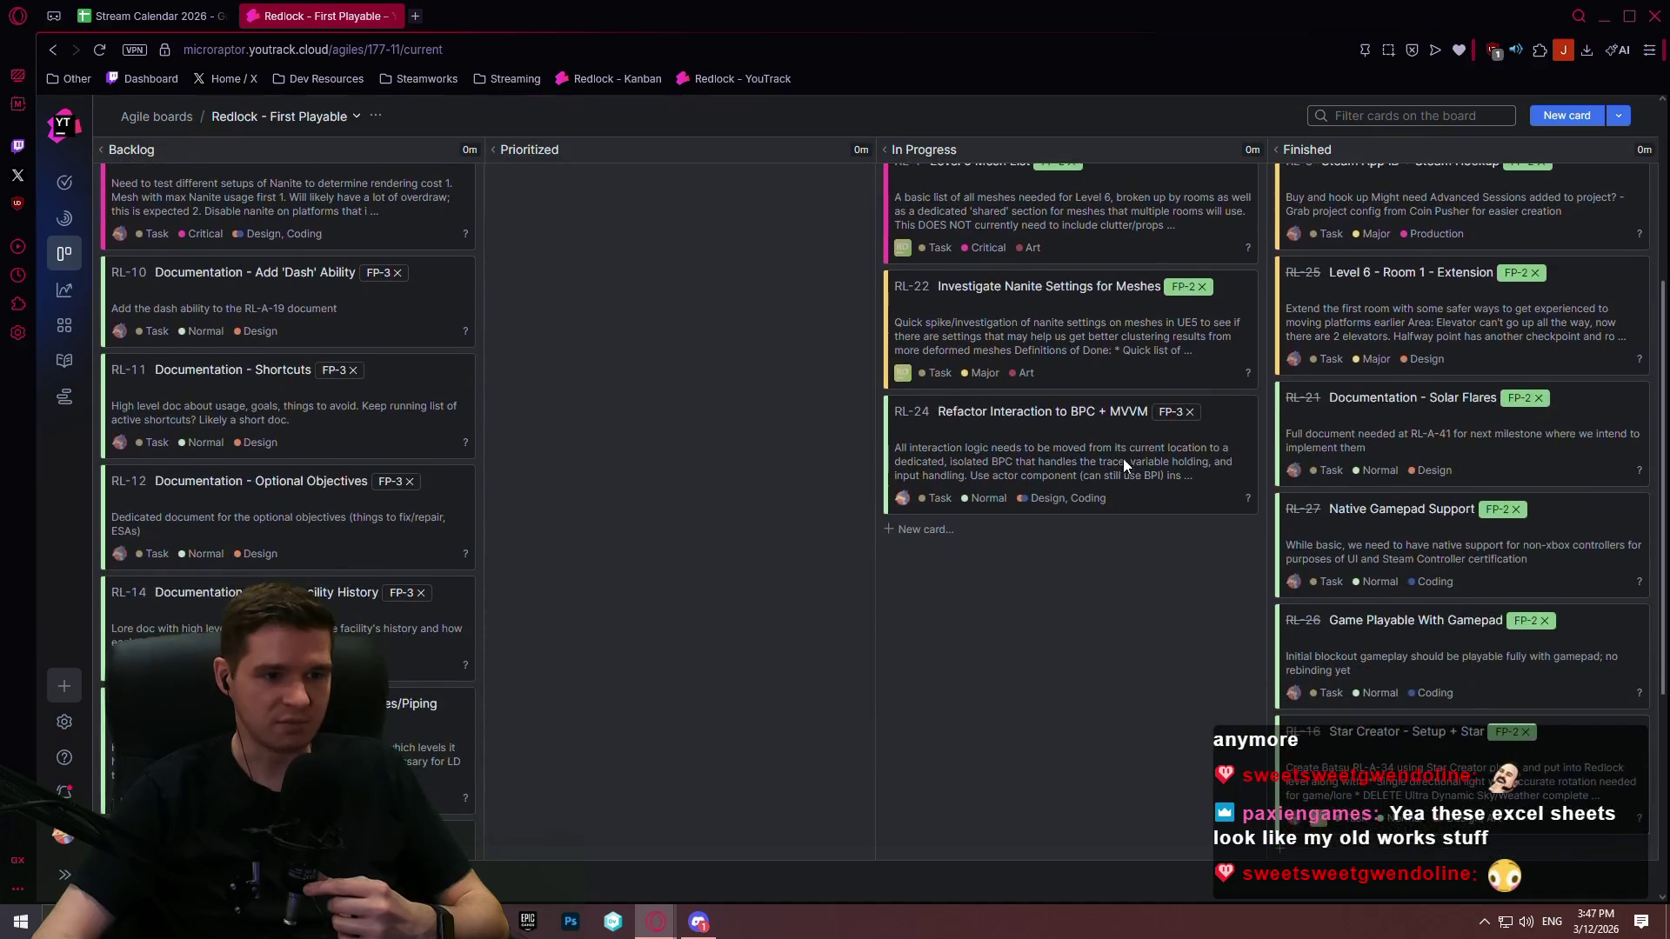
pyautogui.moveTo(1103, 430)
pyautogui.mouseDown()
pyautogui.moveTo(1150, 527)
pyautogui.moveTo(1130, 566)
pyautogui.mouseUp()
pyautogui.scroll(-2, 1118, 592)
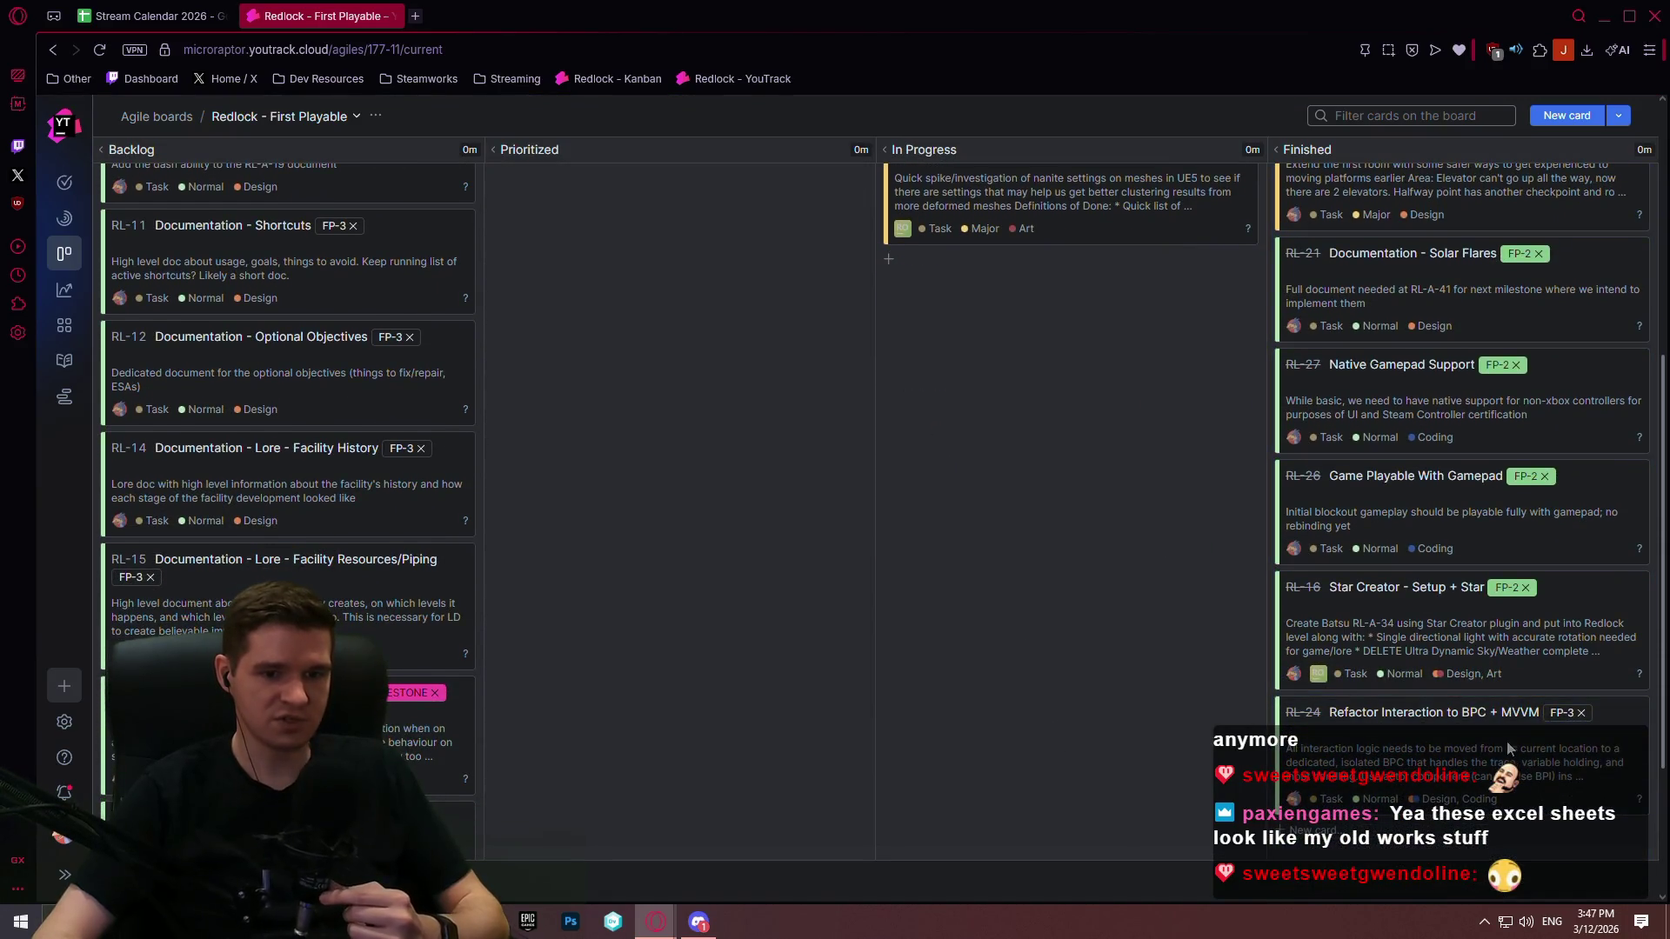
pyautogui.scroll(8, 1418, 471)
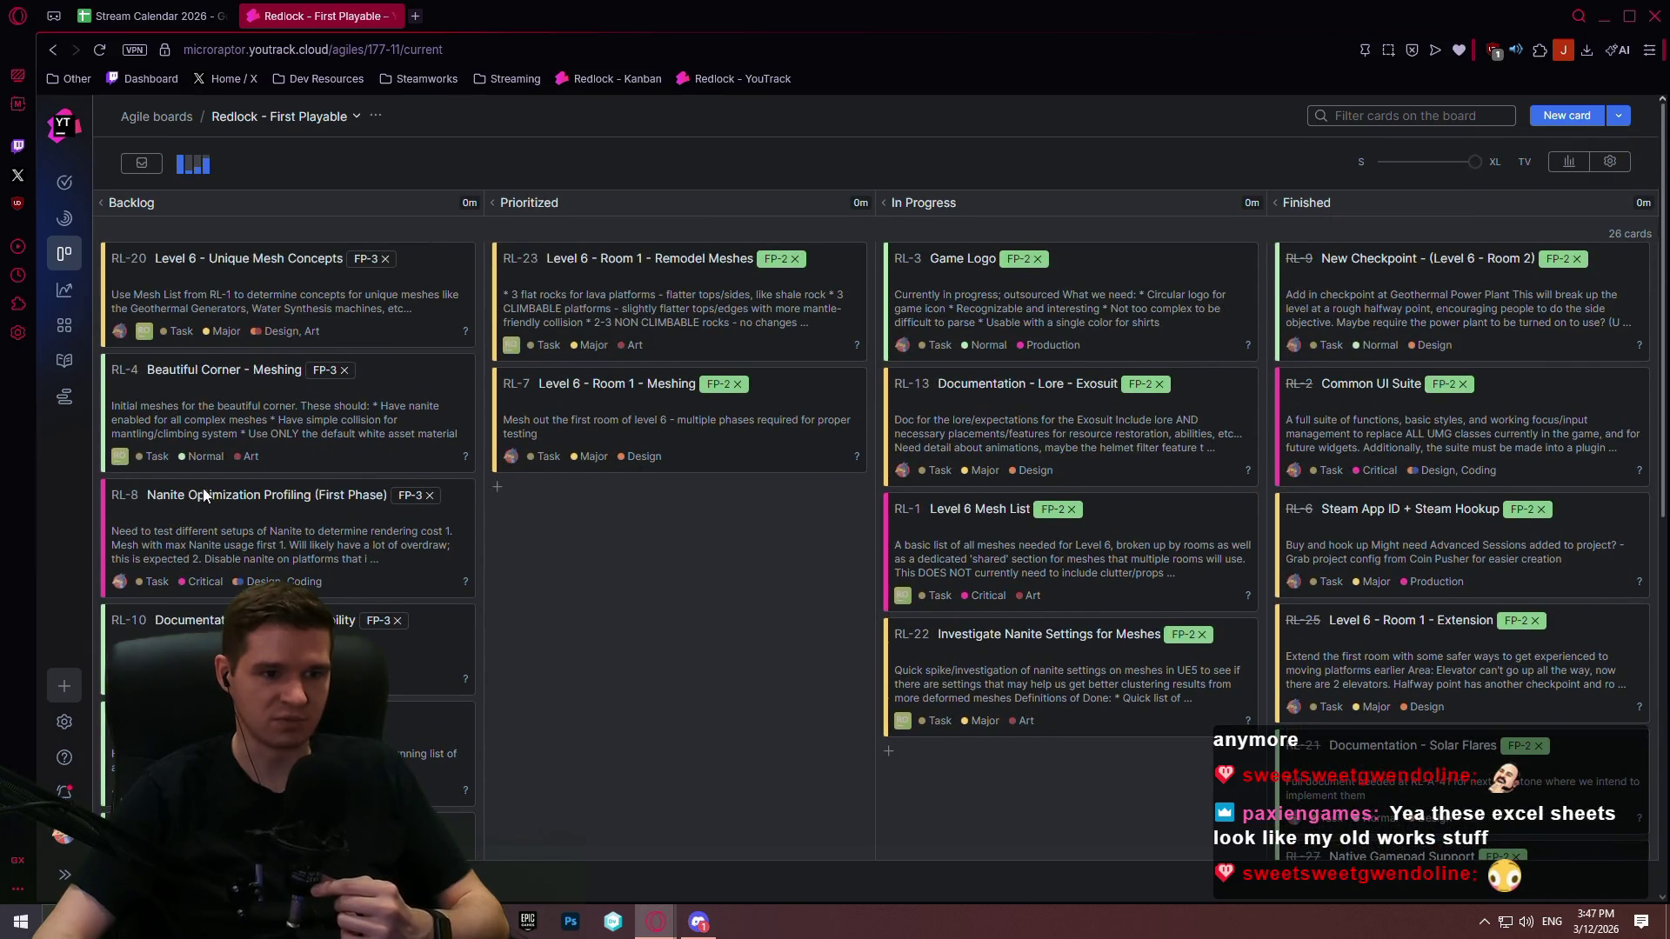
pyautogui.scroll(-5, 995, 424)
pyautogui.scroll(6, 1103, 478)
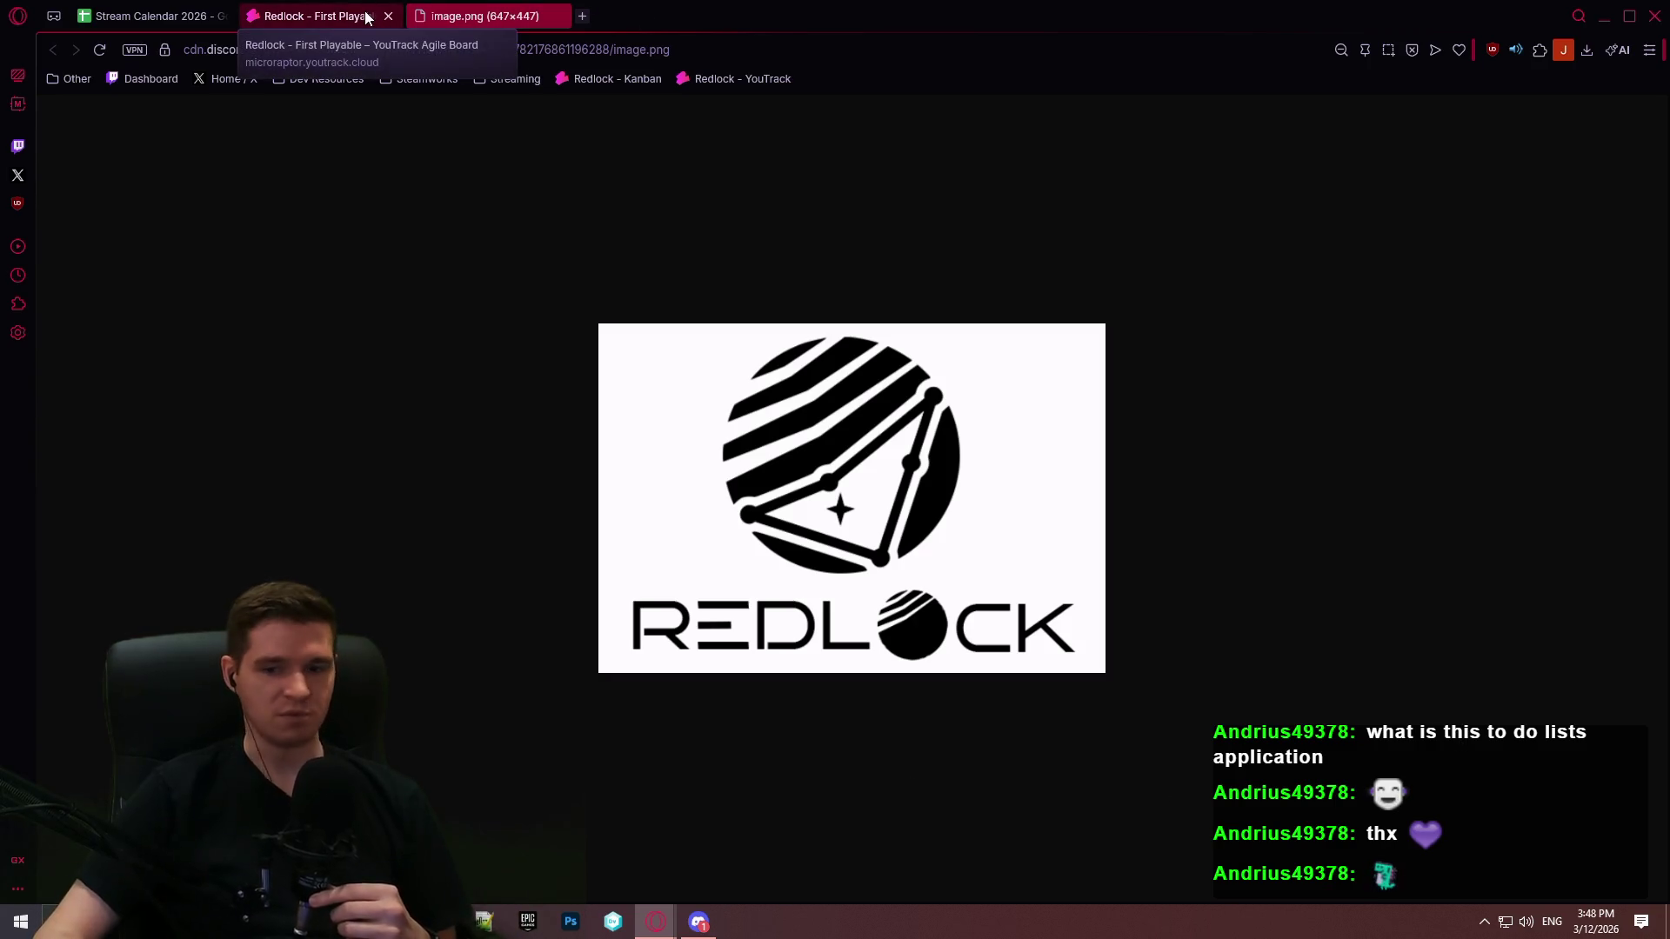
# Step: Scroll the Redlock - First Playable board's columns, then return to the logo image tab
pyautogui.click(317, 16)
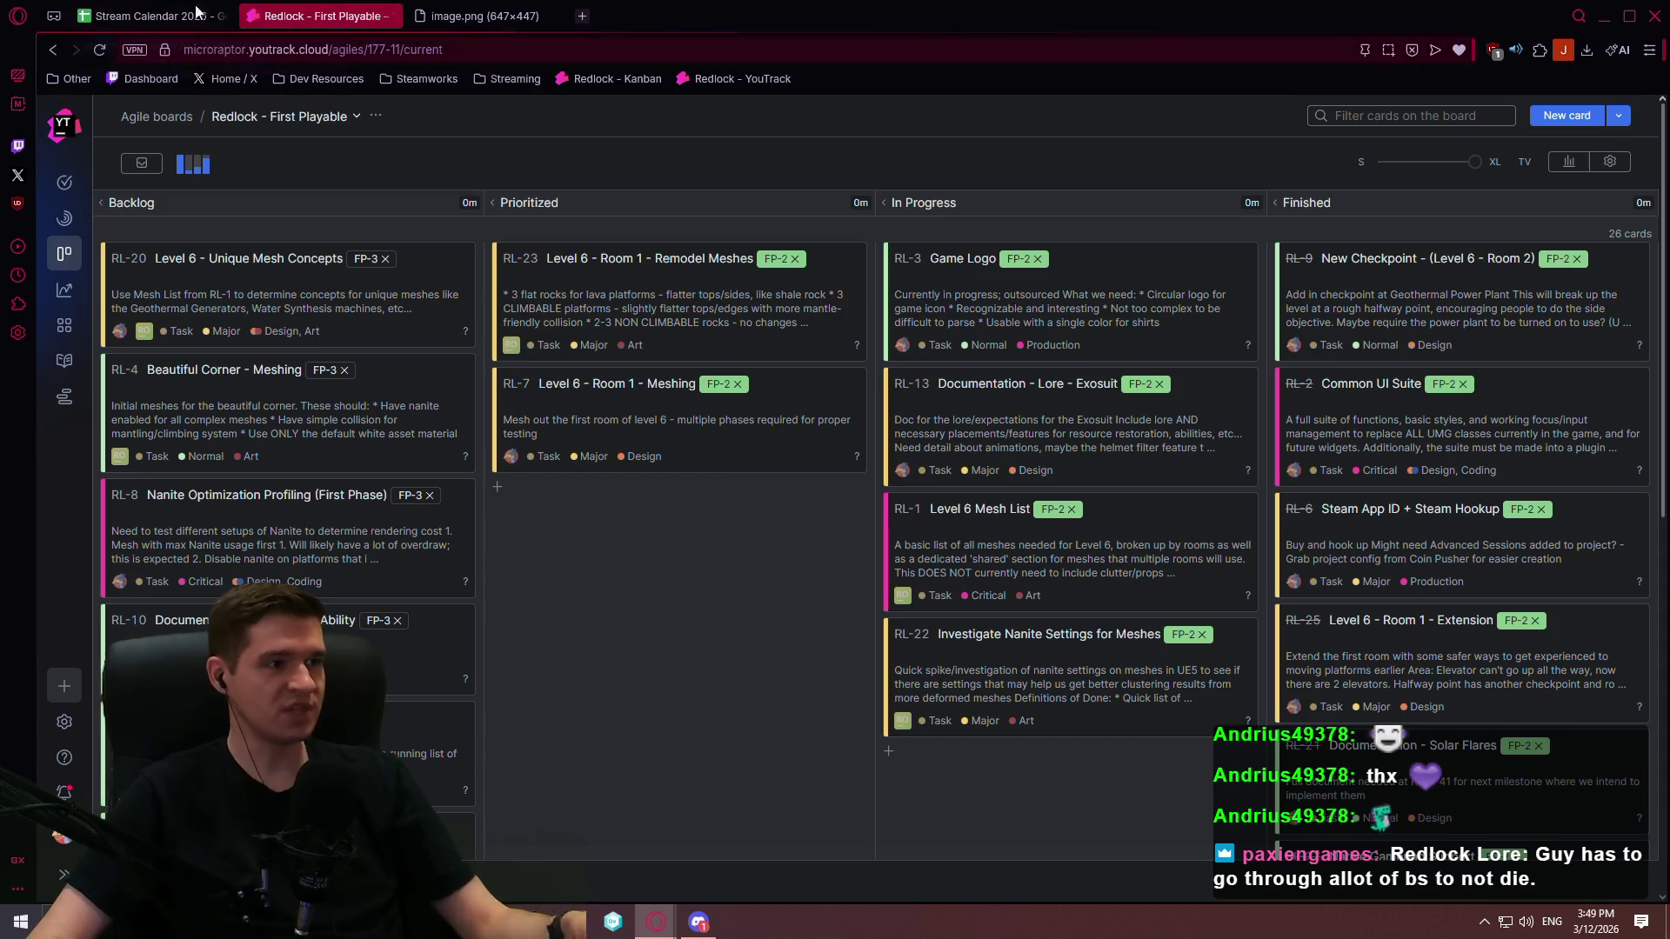
pyautogui.scroll(-10, 290, 367)
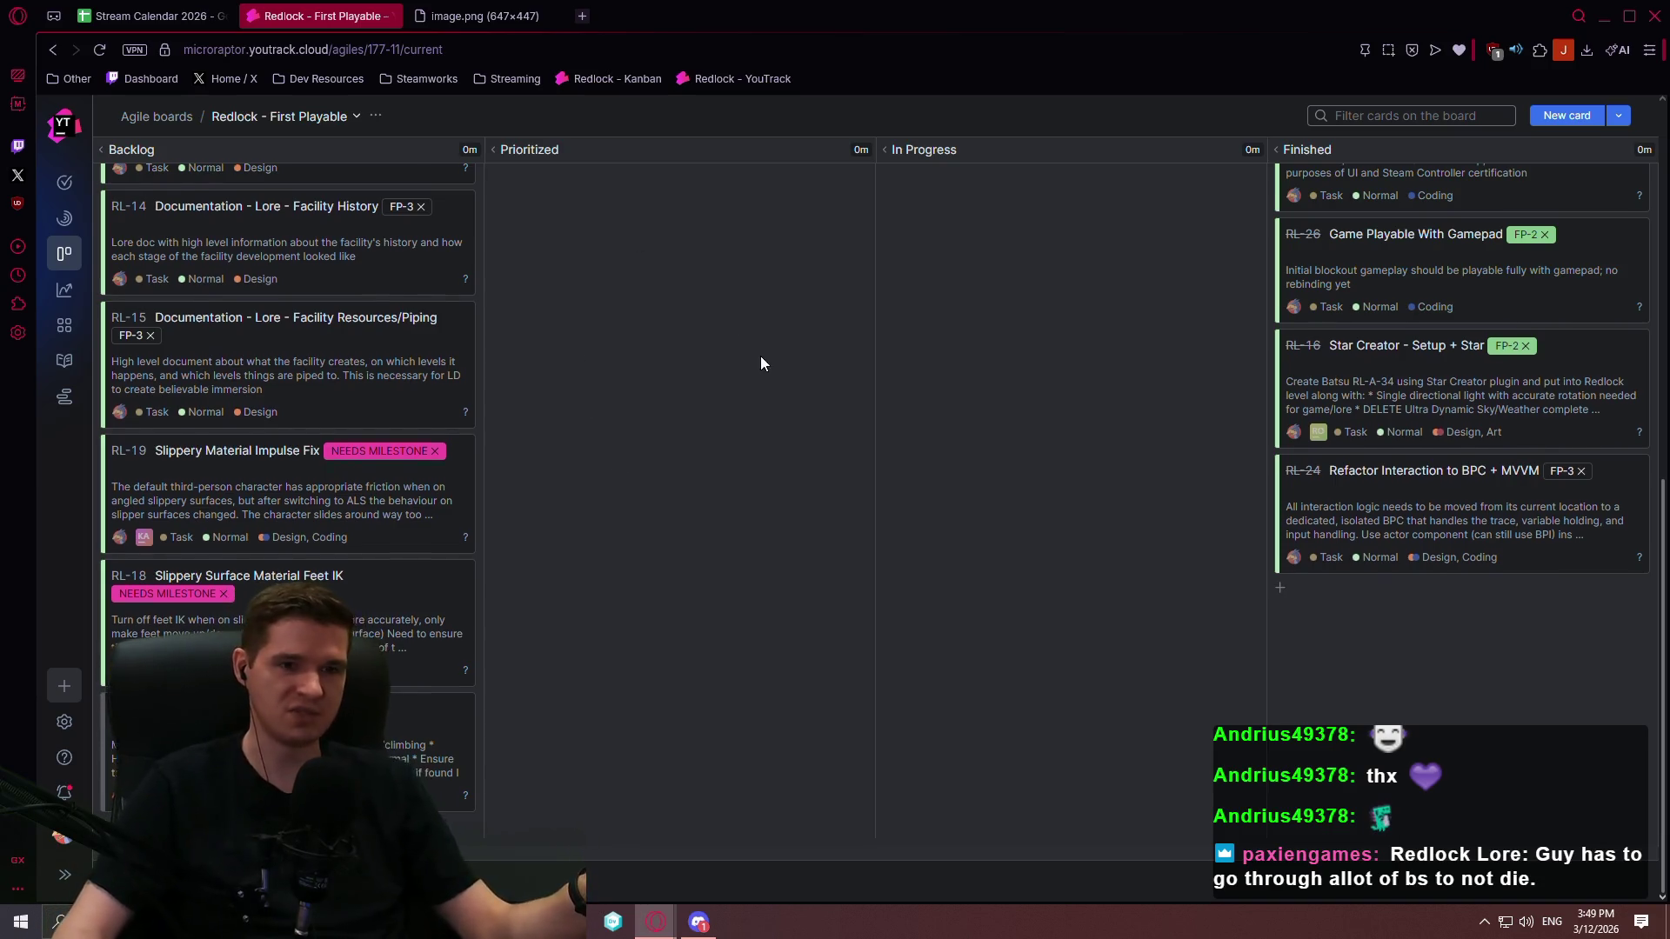
pyautogui.scroll(5, 758, 362)
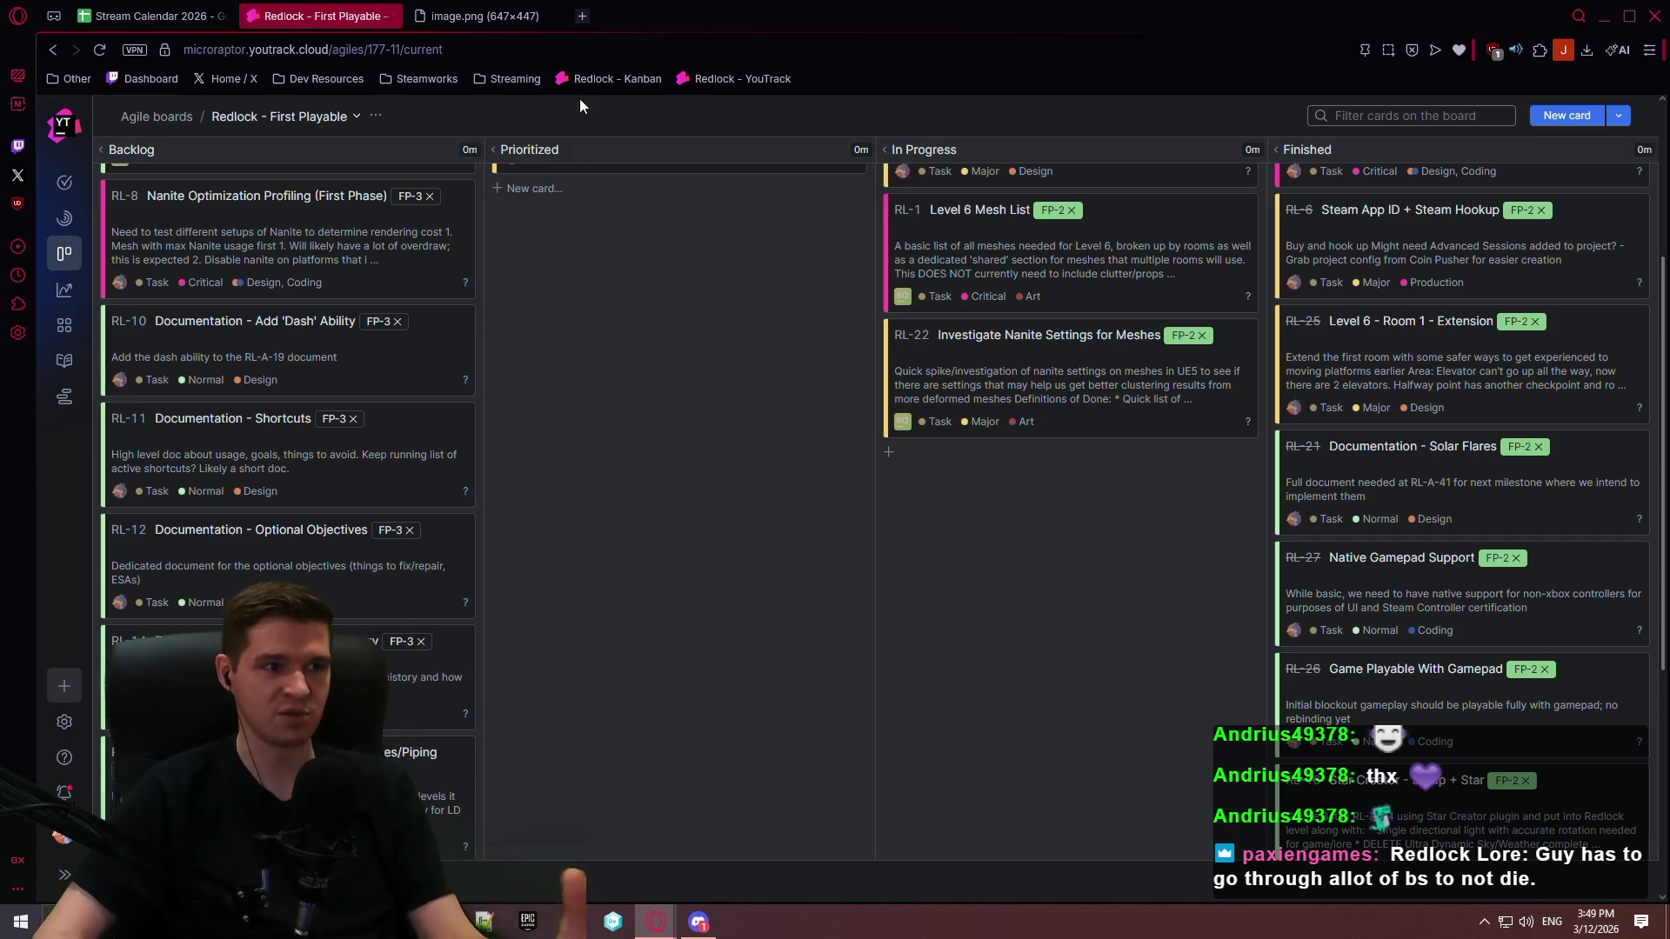
pyautogui.click(487, 16)
# Step: Open the Redlock Production Plan article from the Production section and scroll to its FP-3 table
pyautogui.click(650, 74)
pyautogui.click(717, 76)
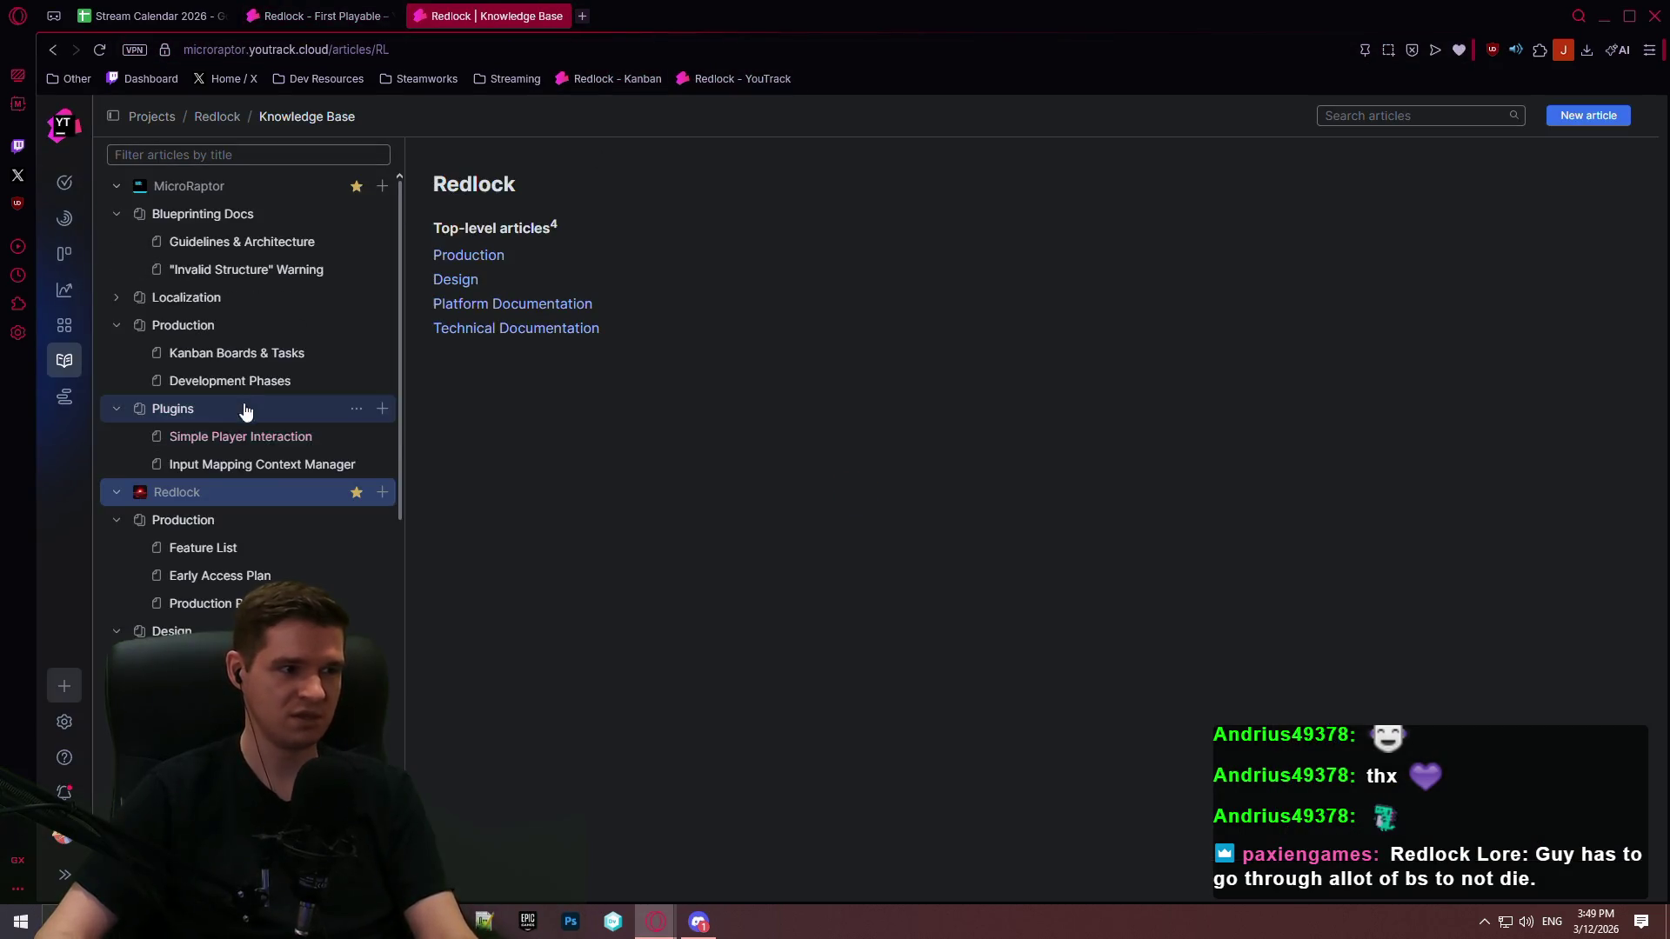
pyautogui.click(208, 603)
pyautogui.moveTo(1664, 129)
pyautogui.mouseDown()
pyautogui.moveTo(1659, 469)
pyautogui.moveTo(1657, 290)
pyautogui.moveTo(1653, 324)
pyautogui.mouseUp()
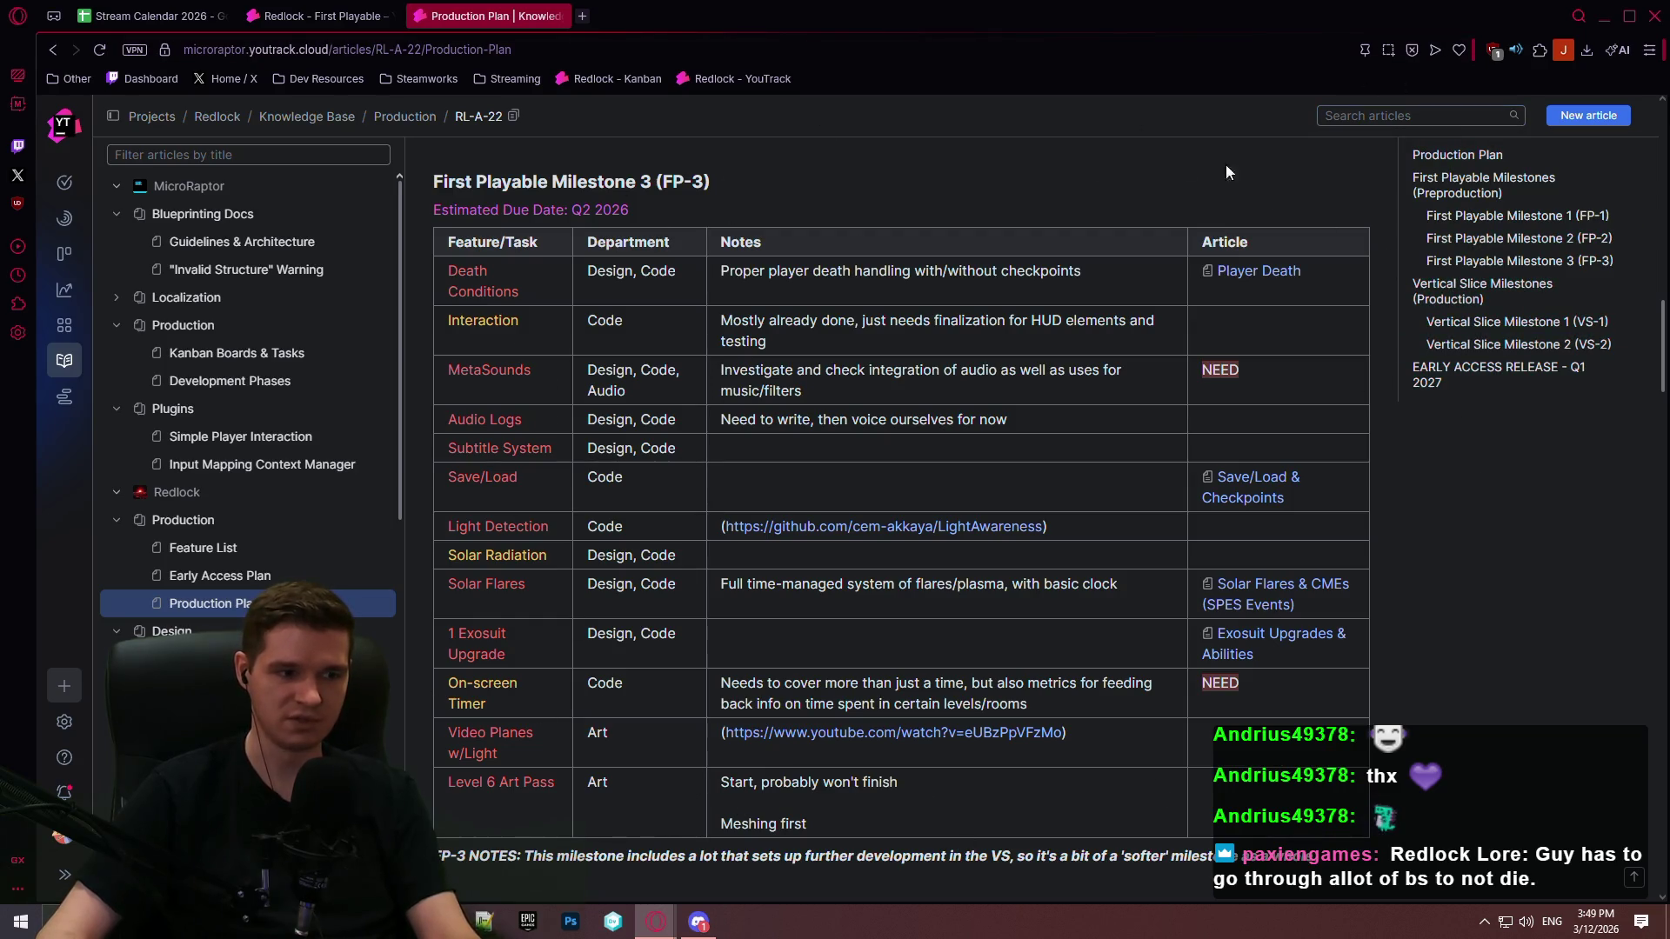
pyautogui.click(304, 15)
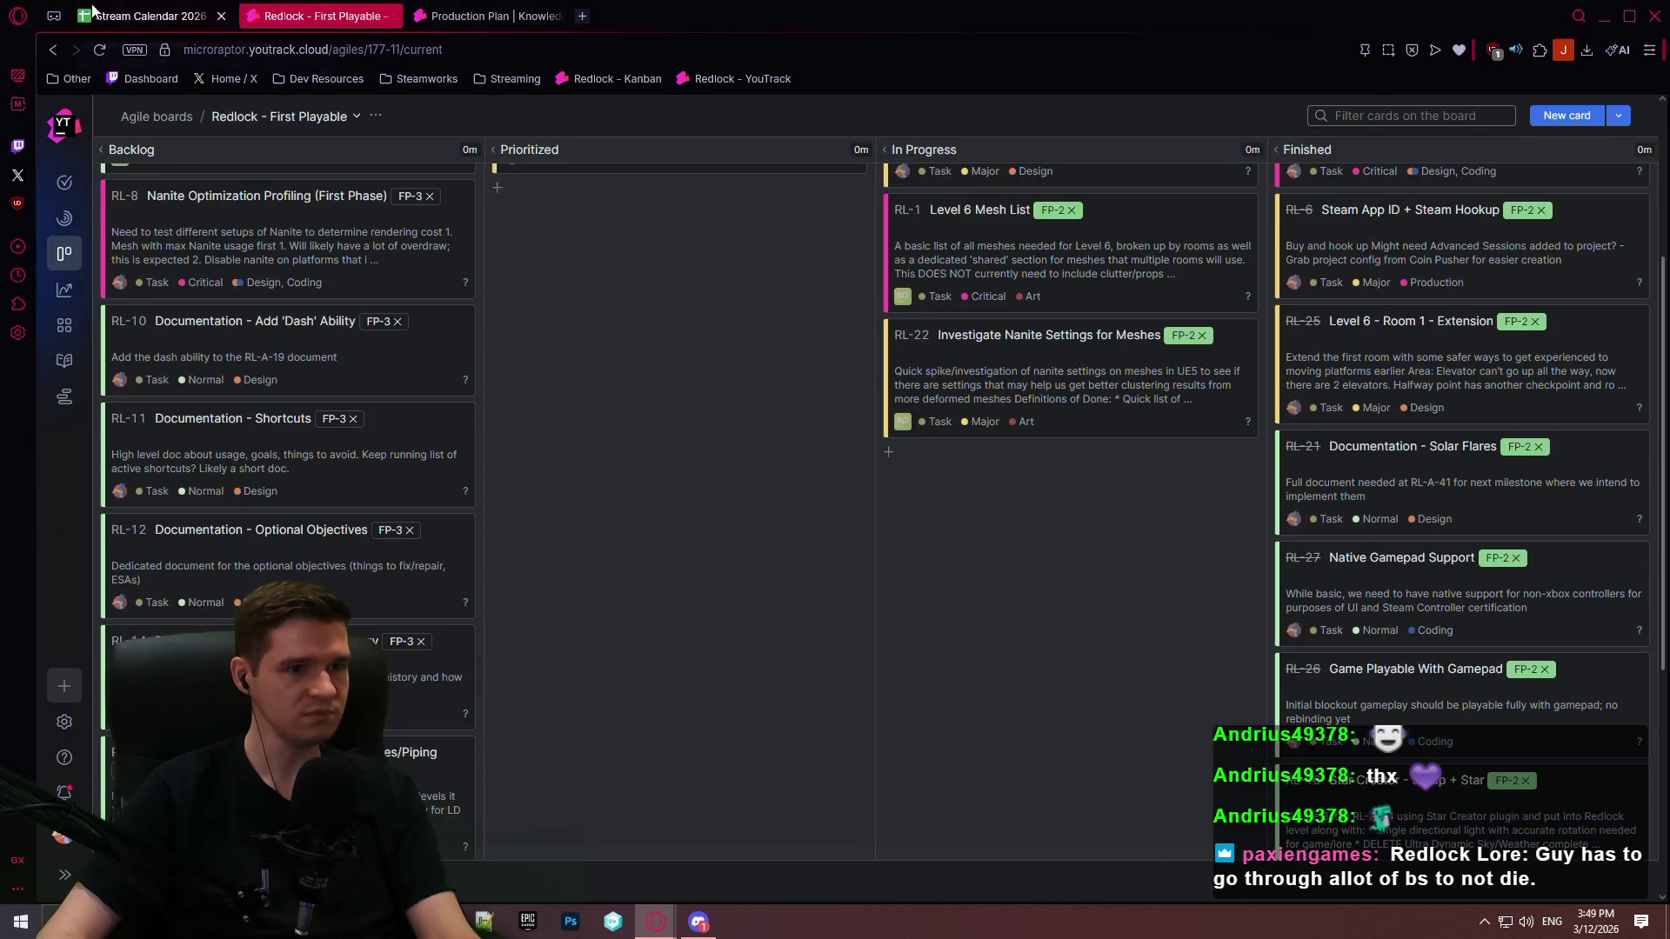
# Step: Fill the March 24 Redlock Development cell (D17:D18) dark green
pyautogui.click(107, 8)
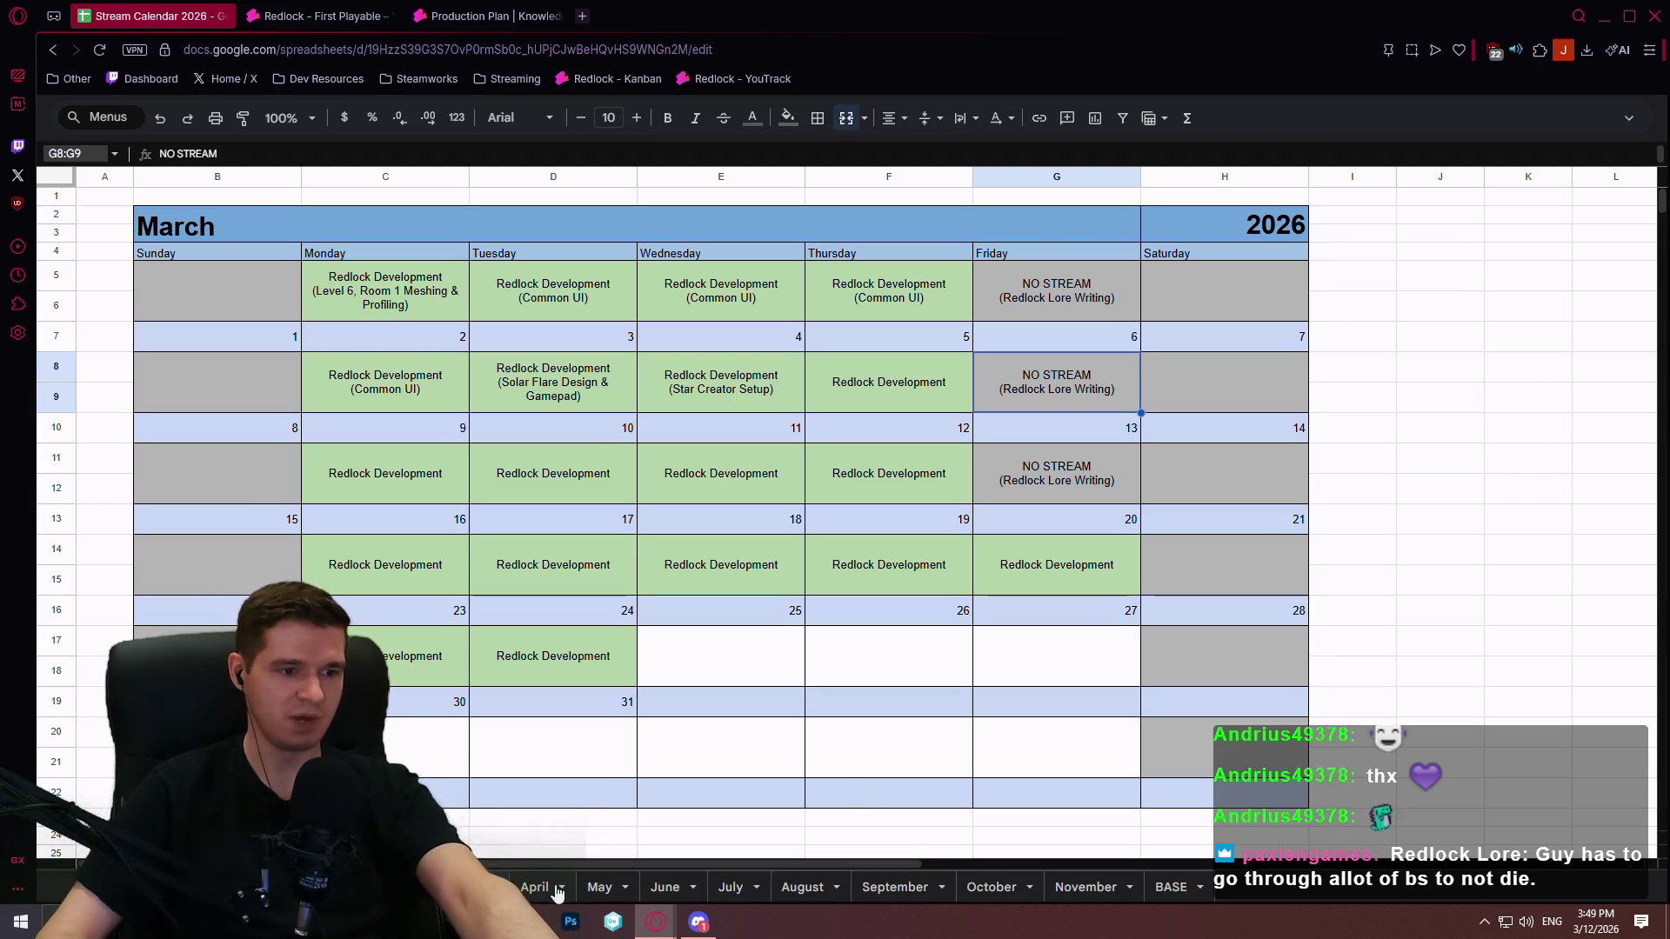
pyautogui.click(572, 659)
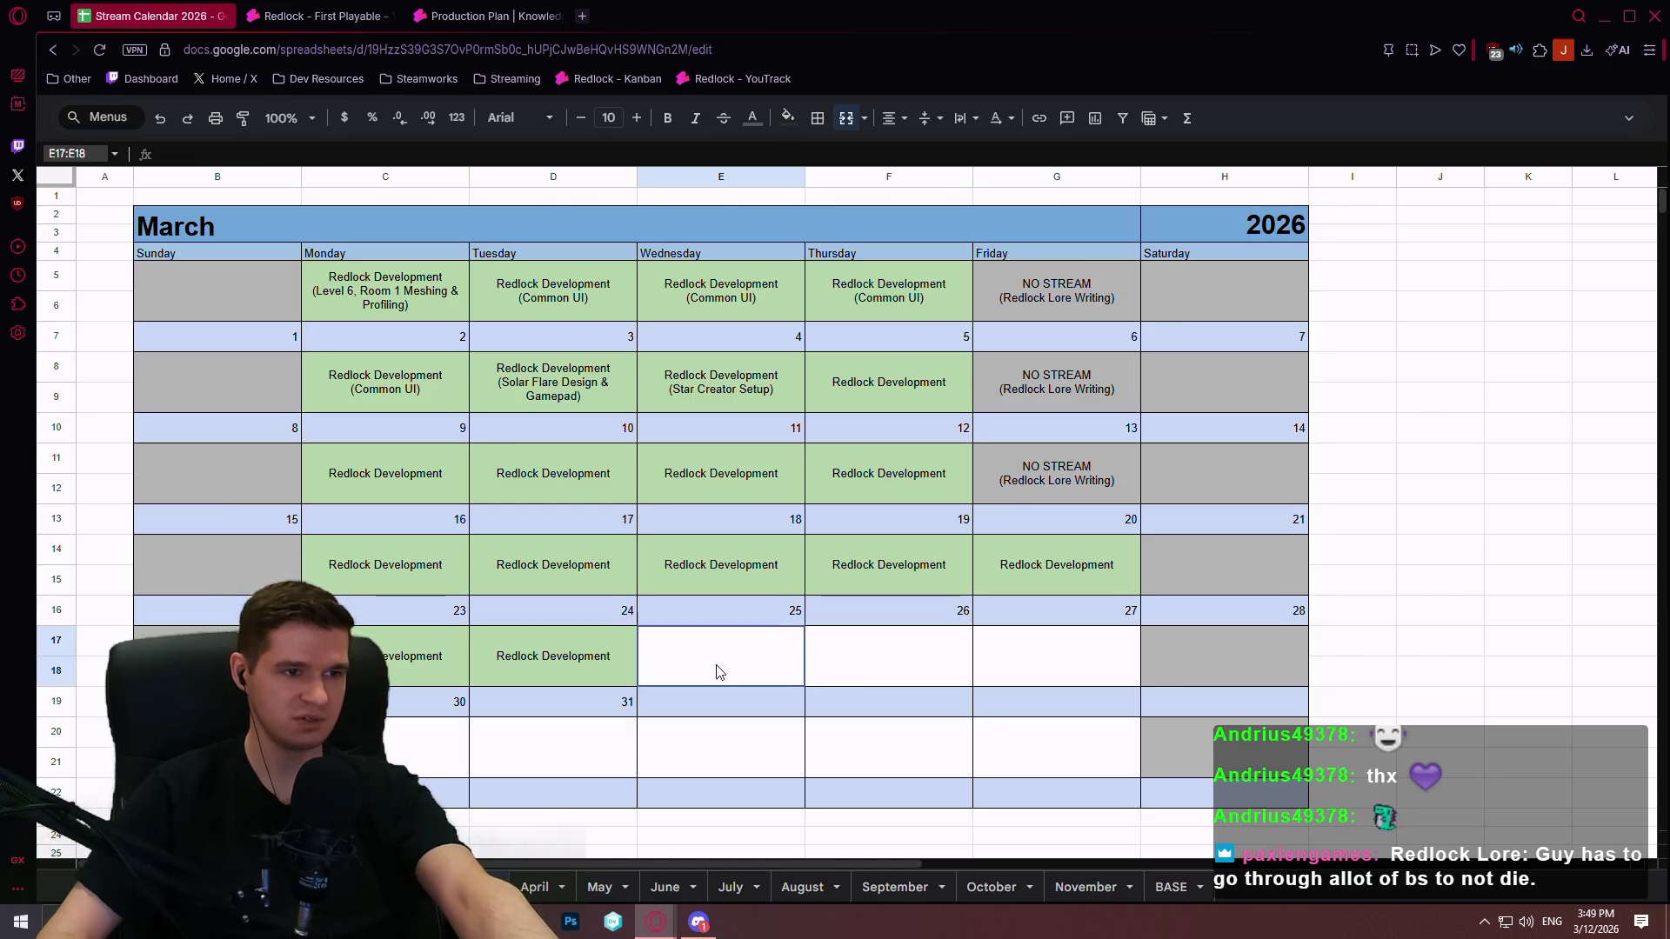
pyautogui.click(789, 118)
pyautogui.click(872, 296)
# Step: Add '(MILESTONE FP-2 ENDS)' on a new line in the March 24 cell
pyautogui.doubleClick(581, 657)
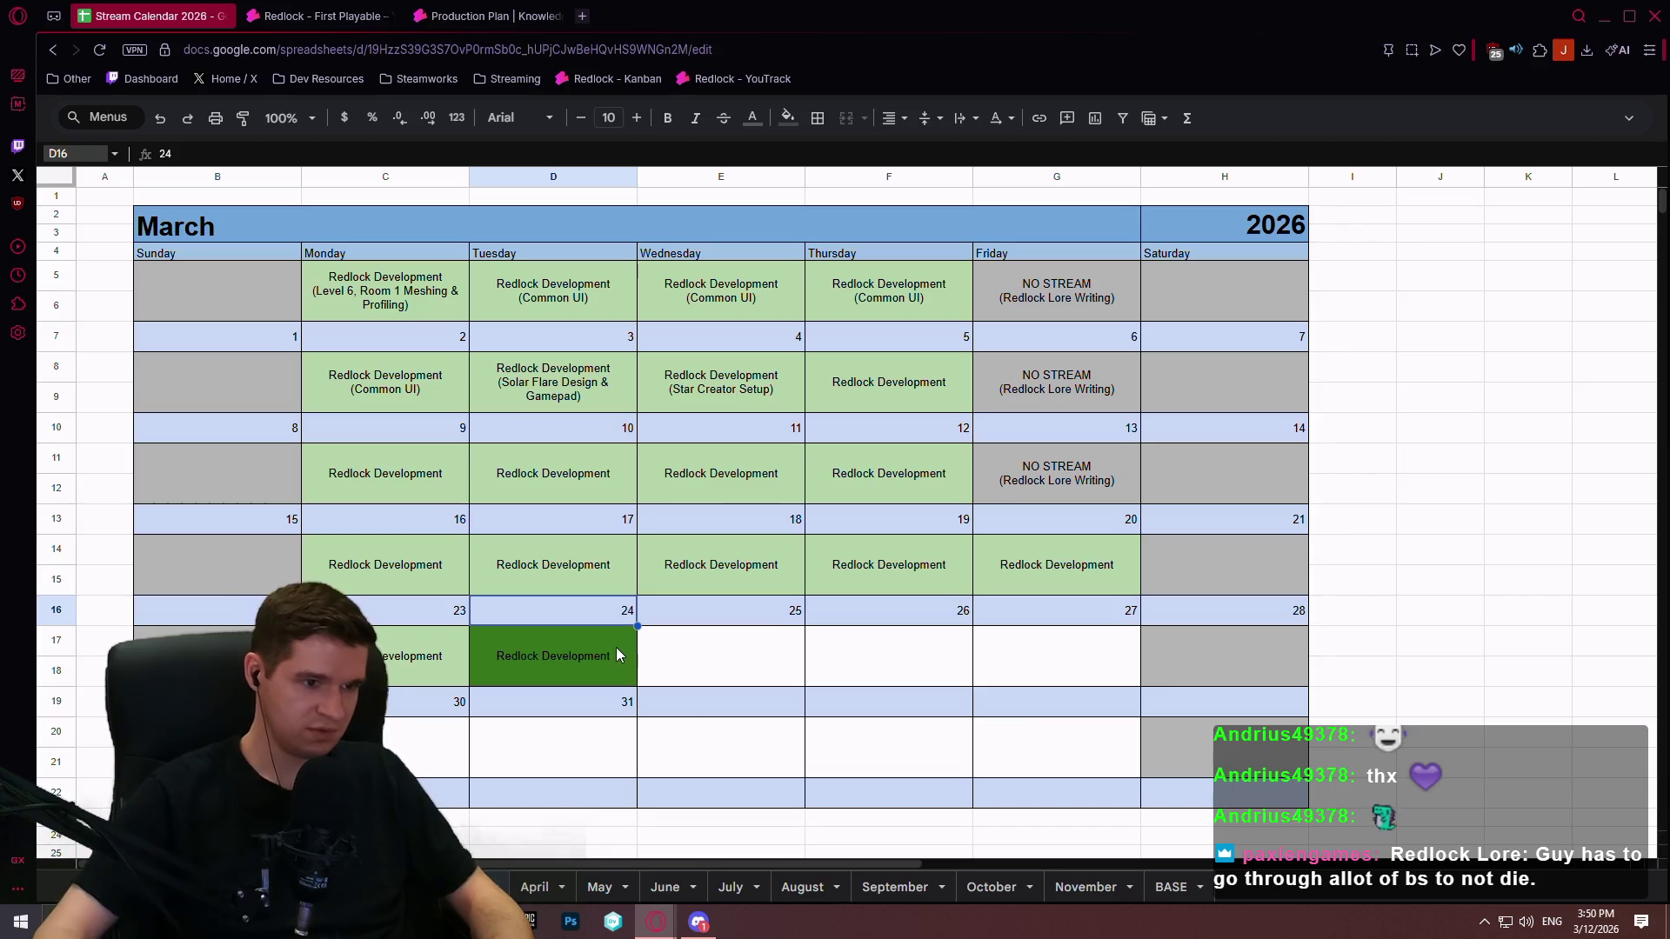
pyautogui.hotkey('alt', 'Return')
pyautogui.write('(MILESTONE FP-2')
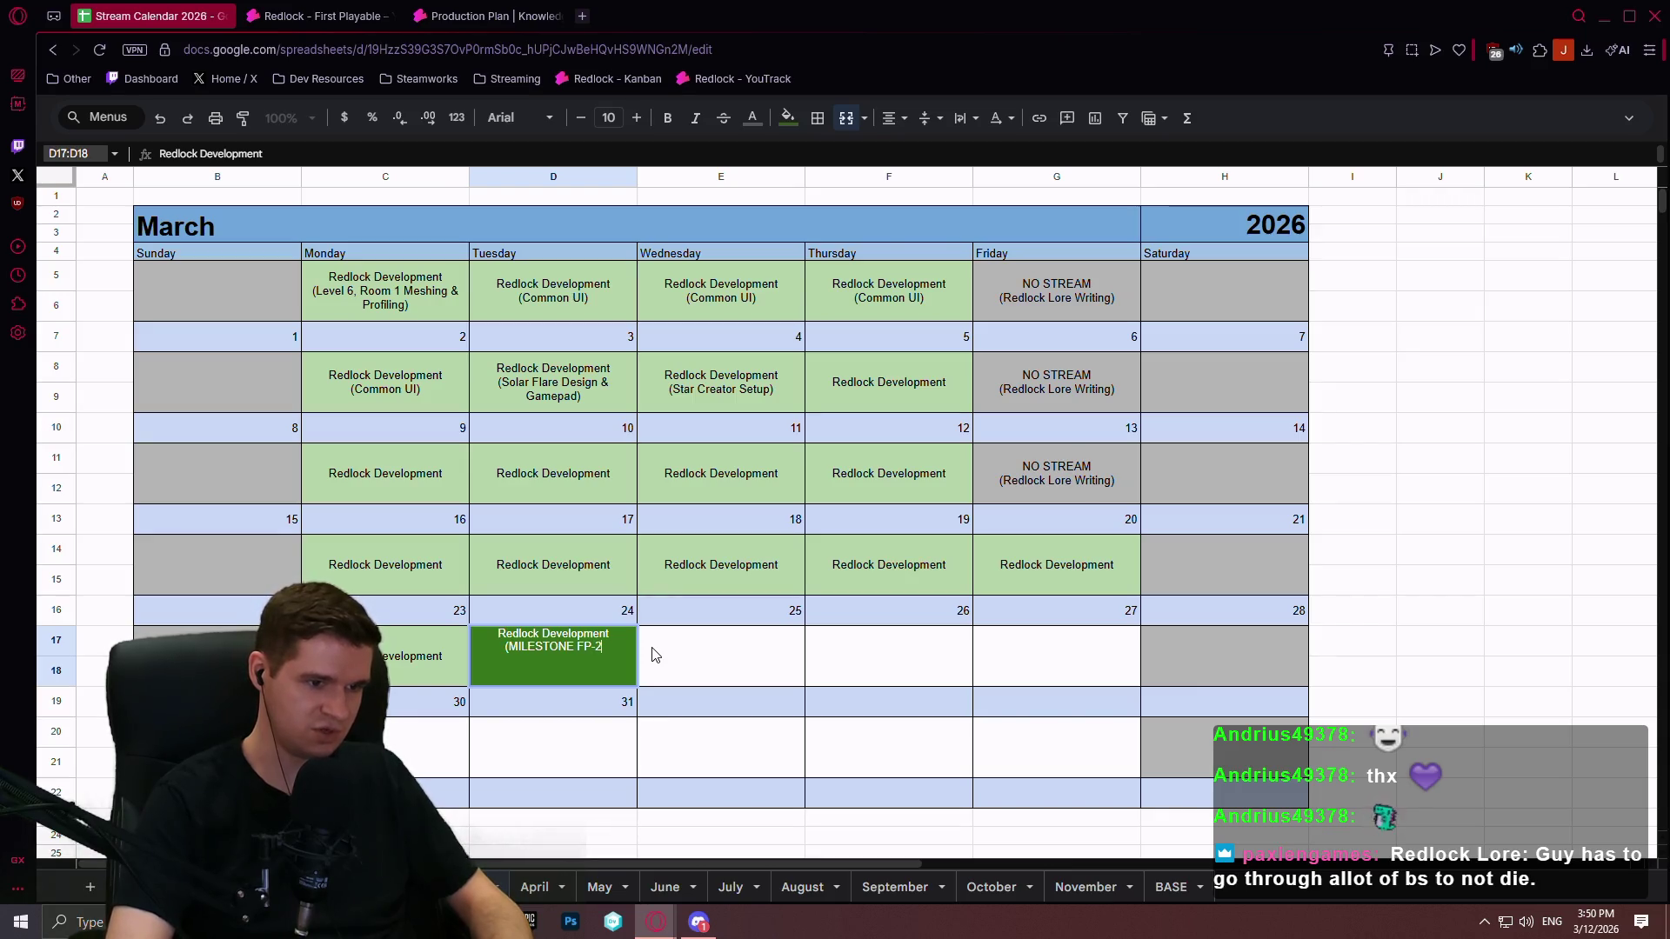
pyautogui.write(' ENDS)')
pyautogui.hotkey('ctrl', 'Return')
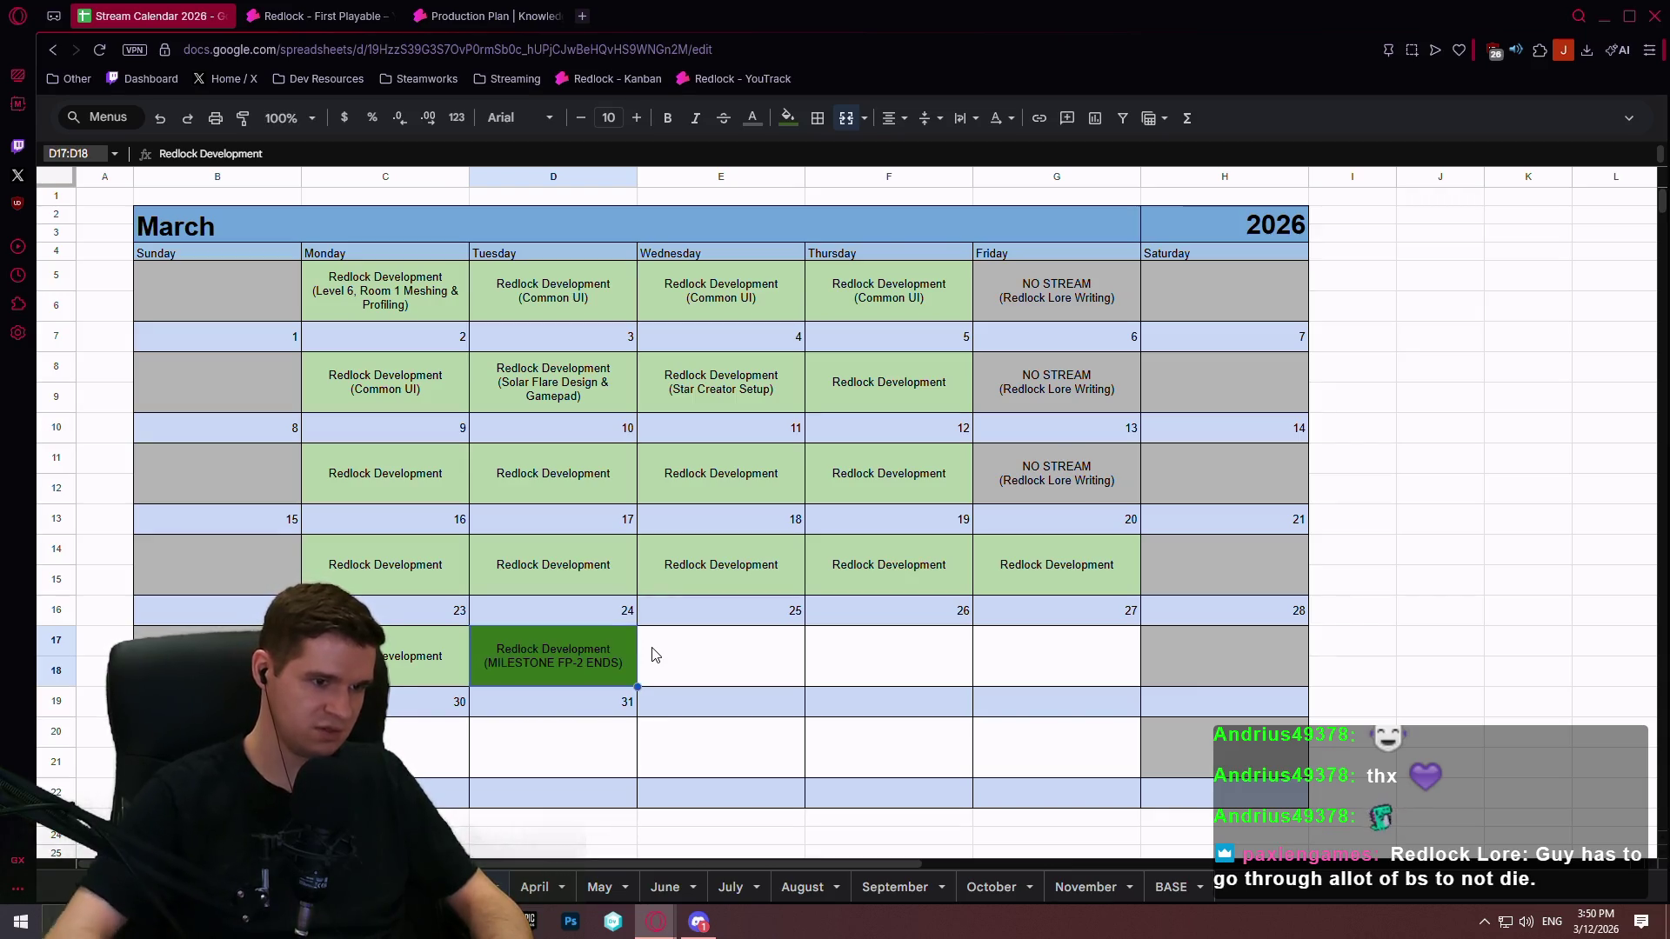
pyautogui.click(535, 887)
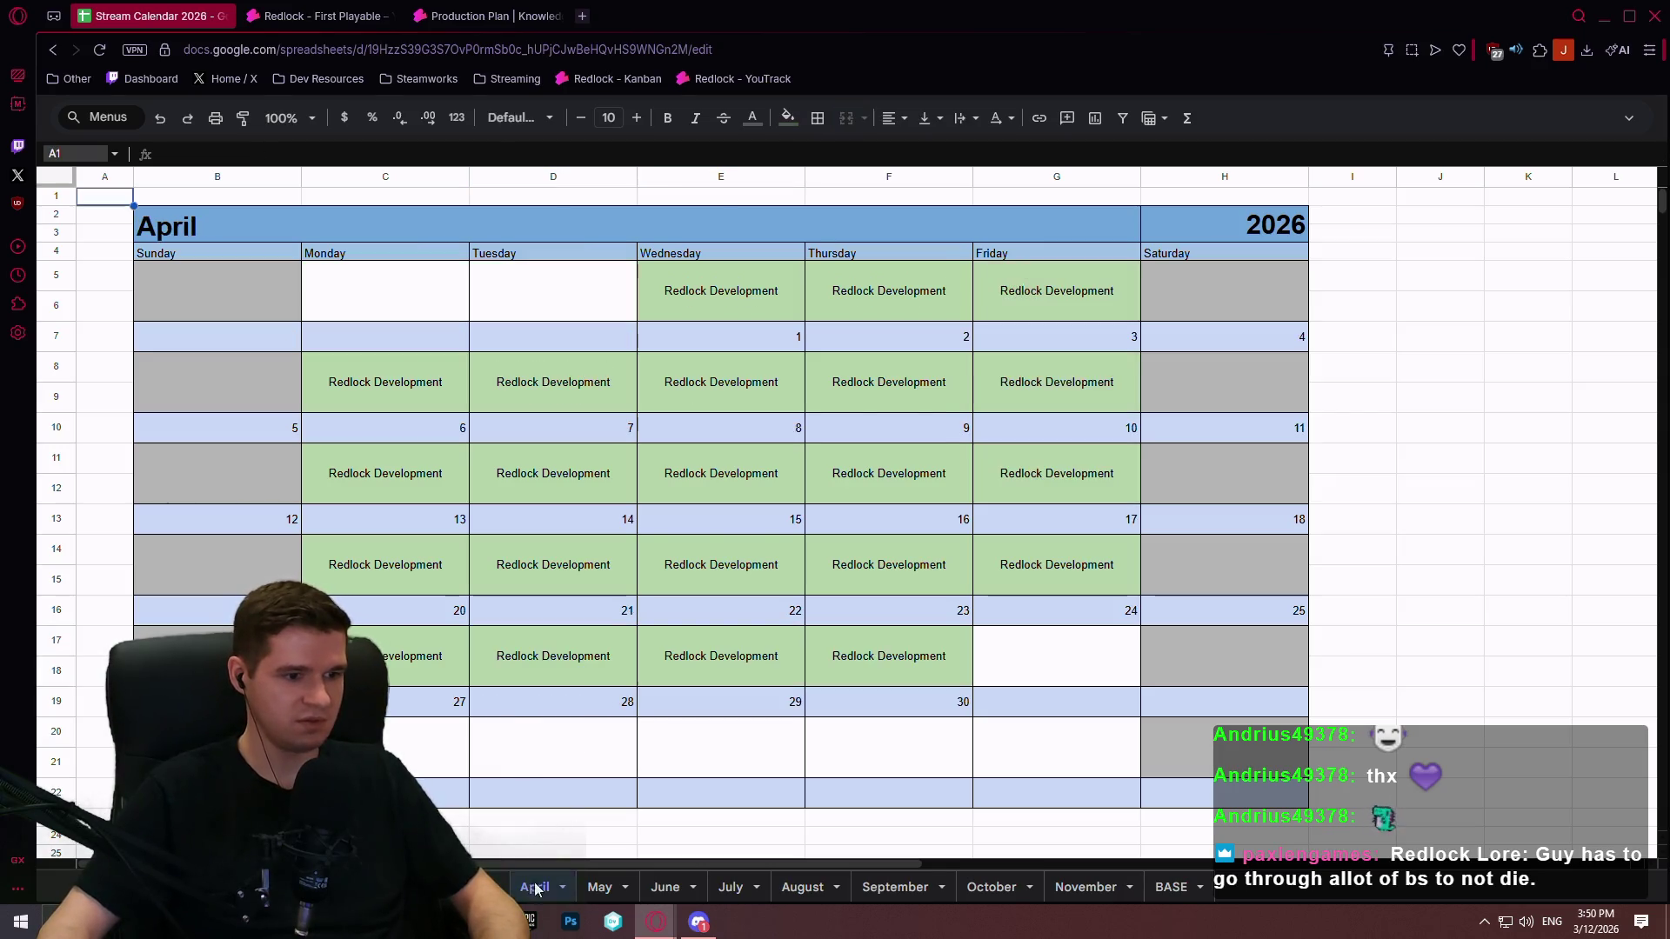
# Step: Paste the green milestone cell into April 1 and change its note to '(MILESTONE FP-3 STARTS)'
pyautogui.click(715, 277)
pyautogui.write('Redlock Development (MILESTONE FP-2 ENDS)')
pyautogui.doubleClick(758, 304)
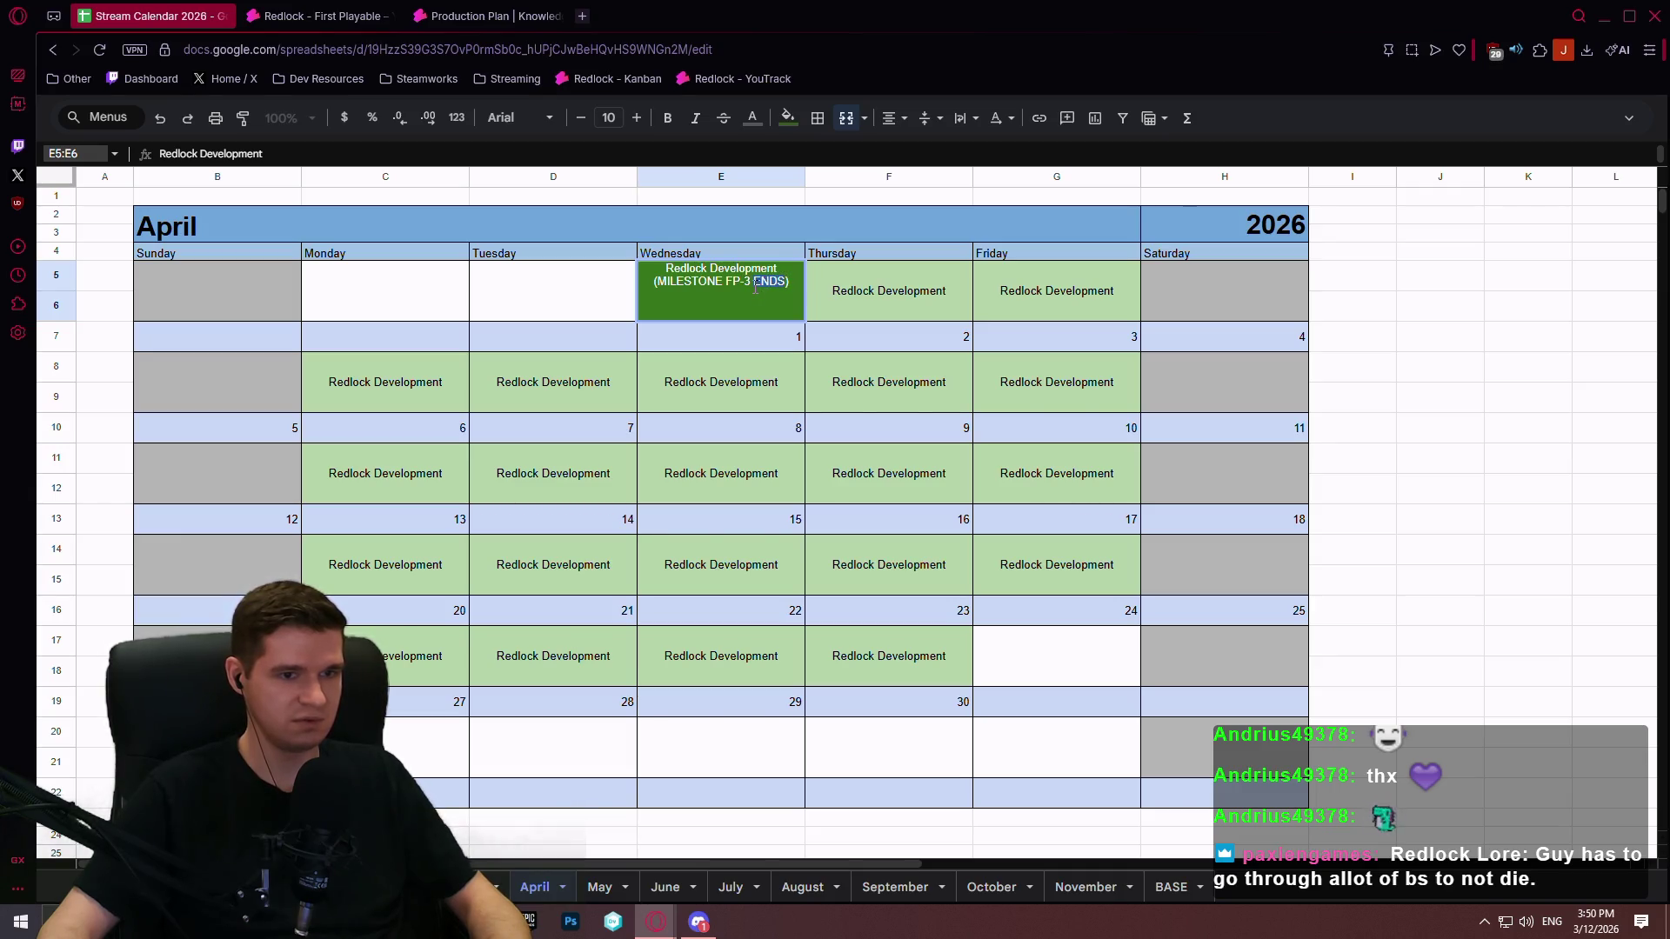
pyautogui.write('STARTS')
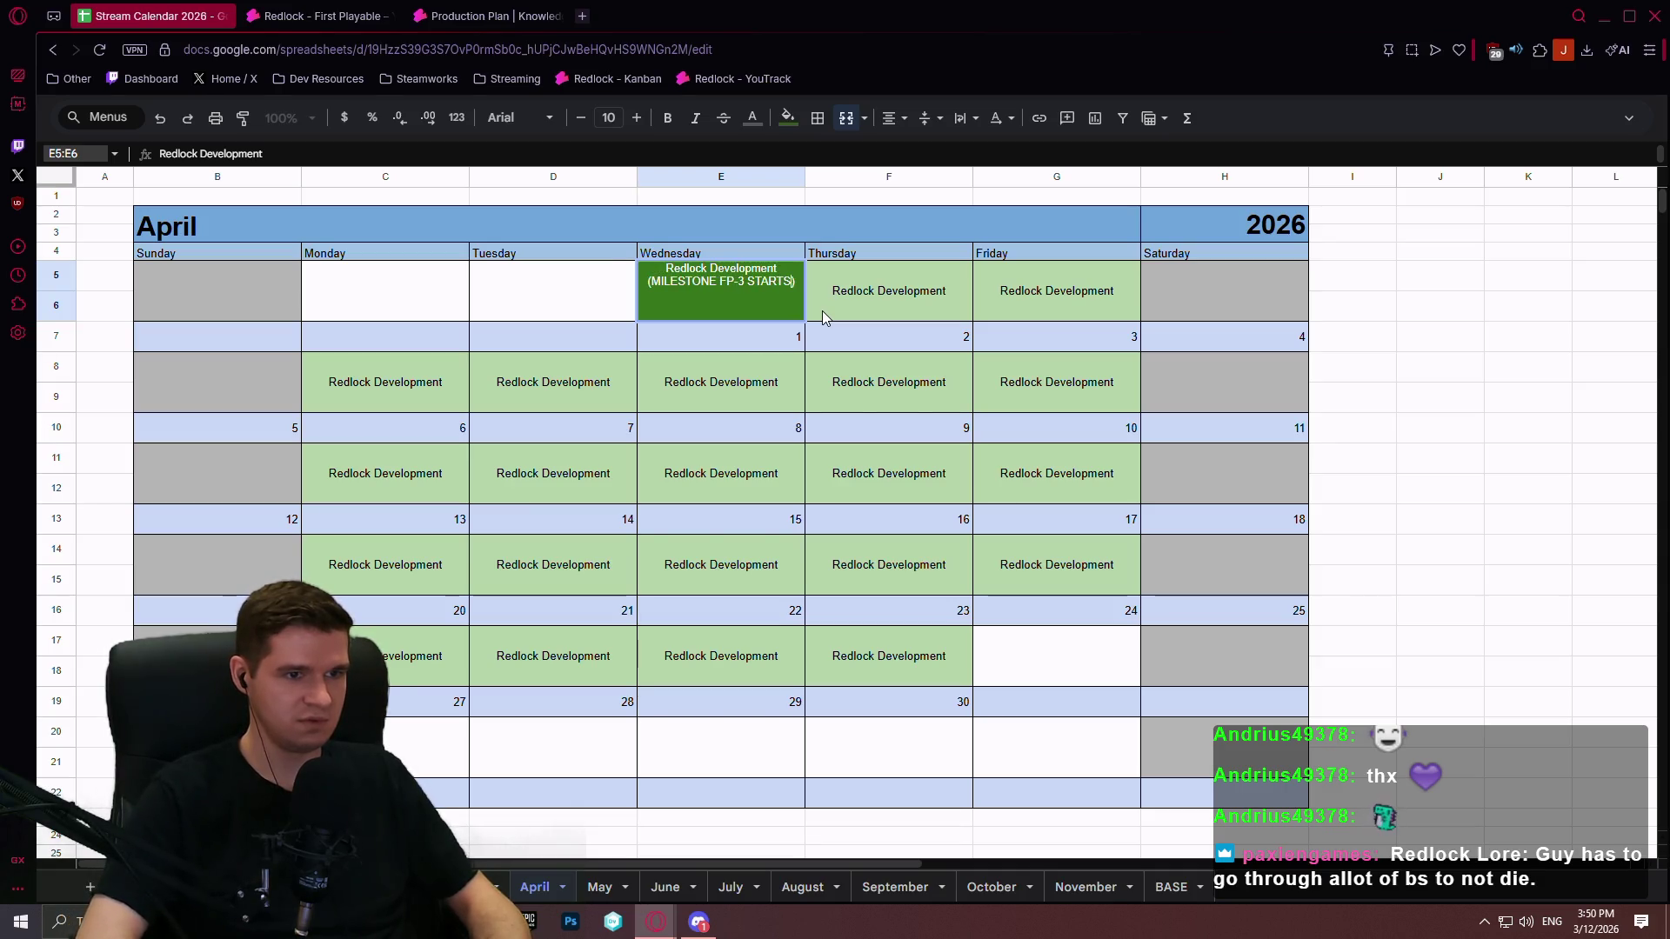
pyautogui.click(821, 310)
pyautogui.click(849, 326)
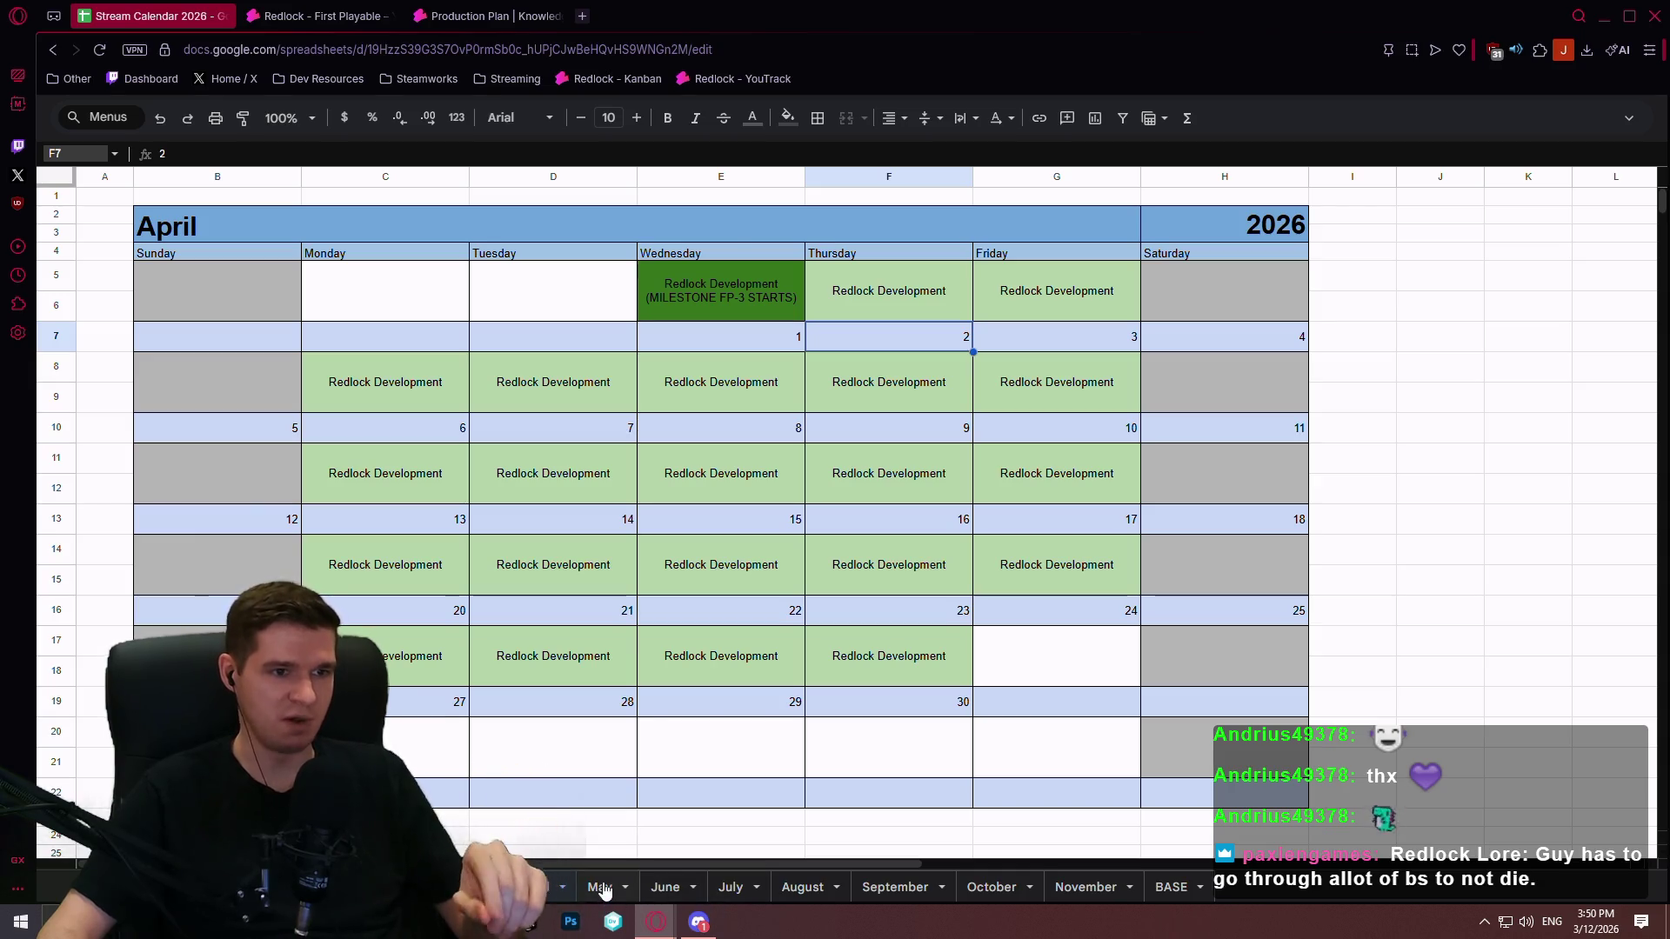
# Step: Look over the May, June and July sheets, then go back to March 24 on the March sheet
pyautogui.click(602, 888)
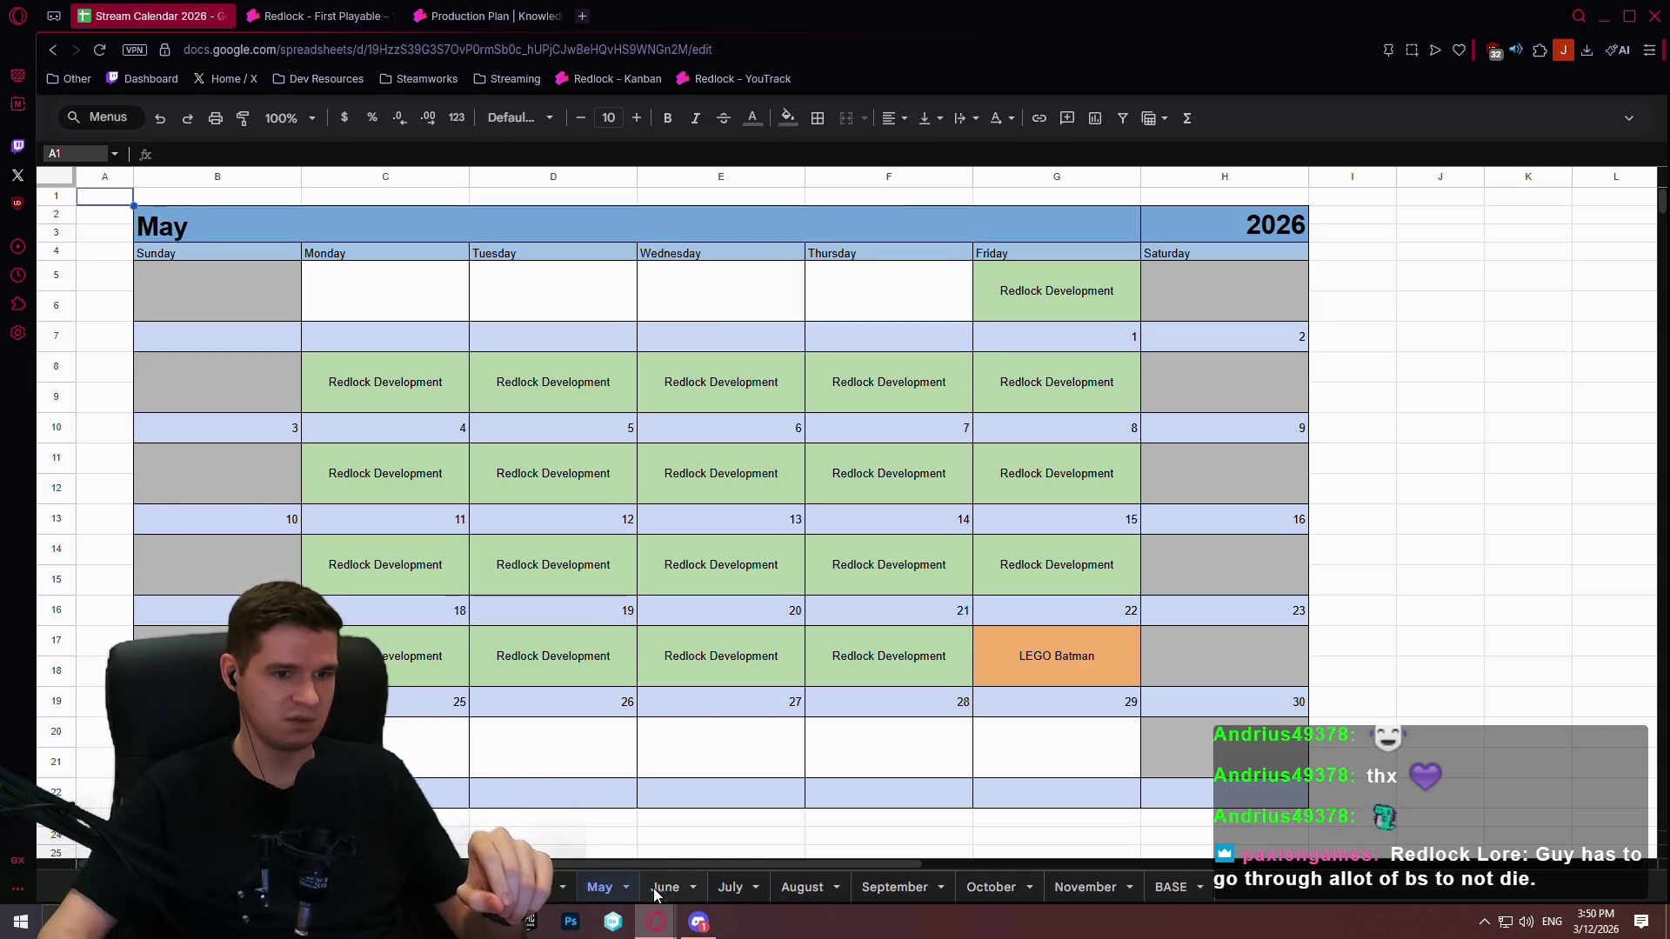
pyautogui.click(656, 891)
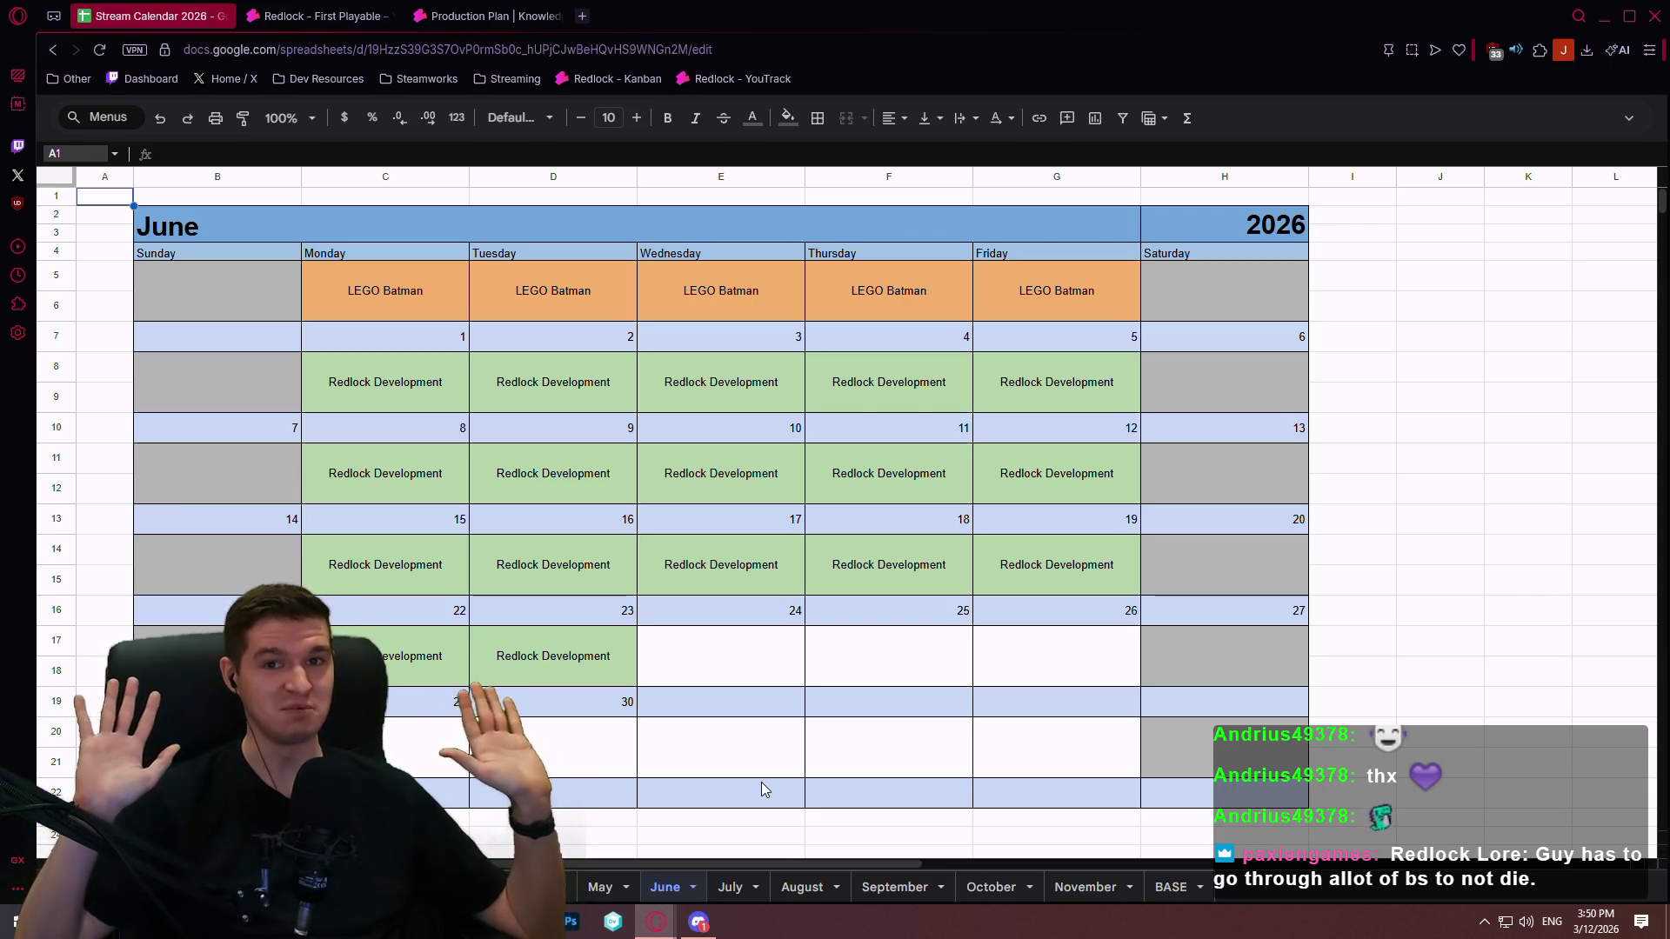
pyautogui.click(724, 889)
pyautogui.click(667, 891)
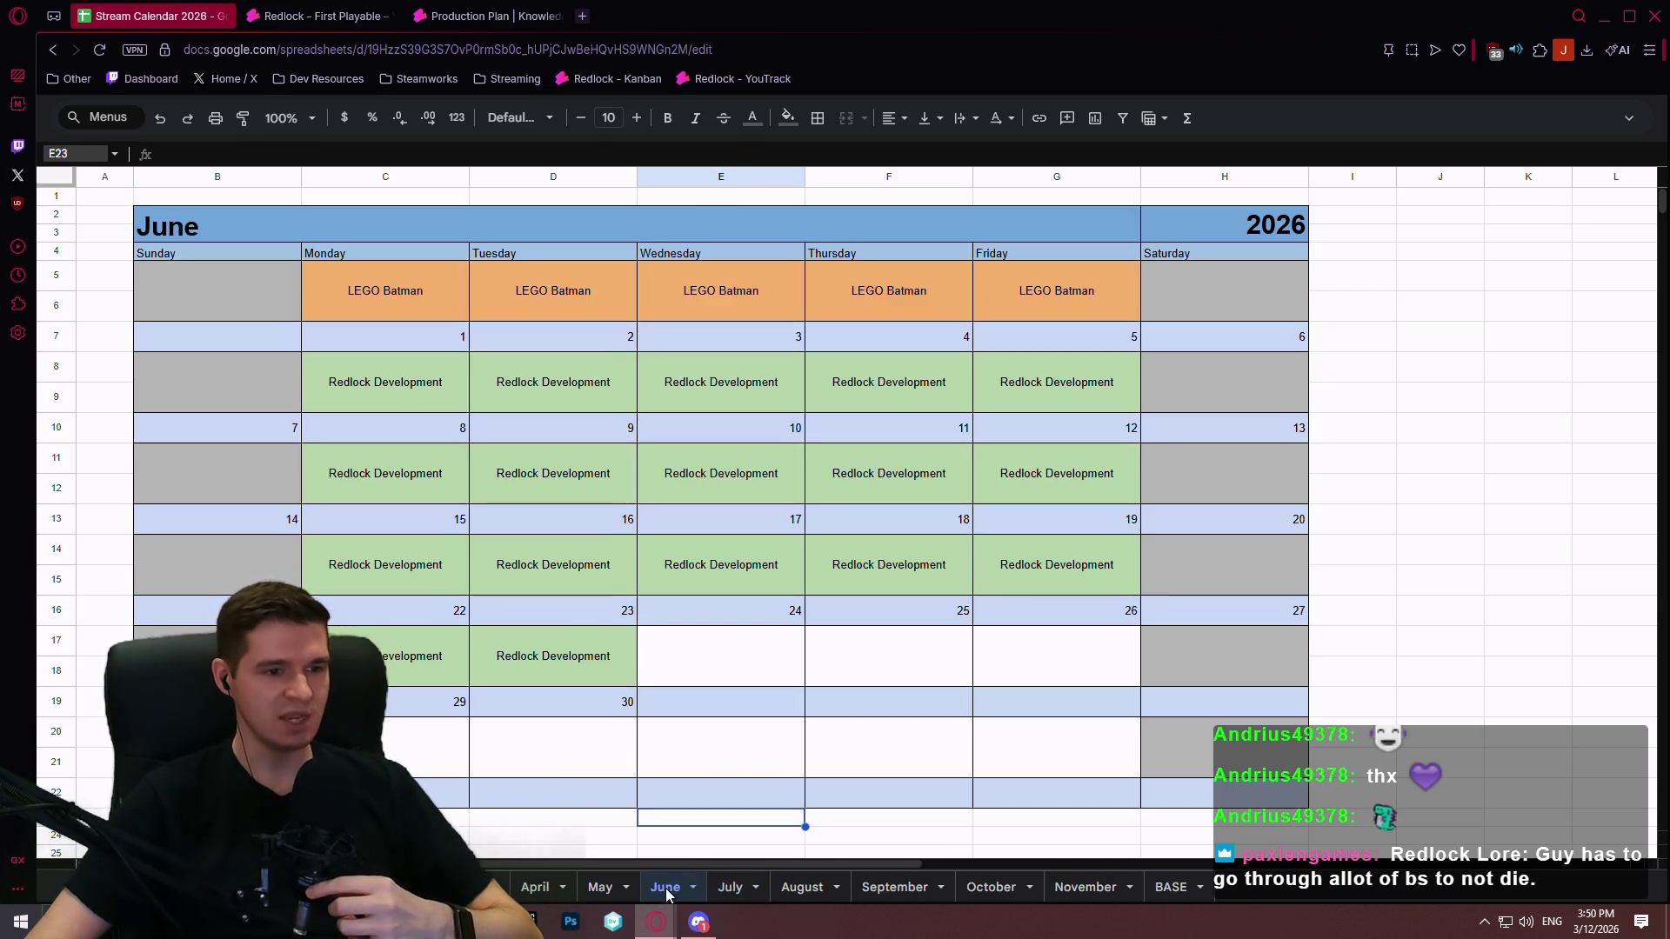
pyautogui.click(522, 888)
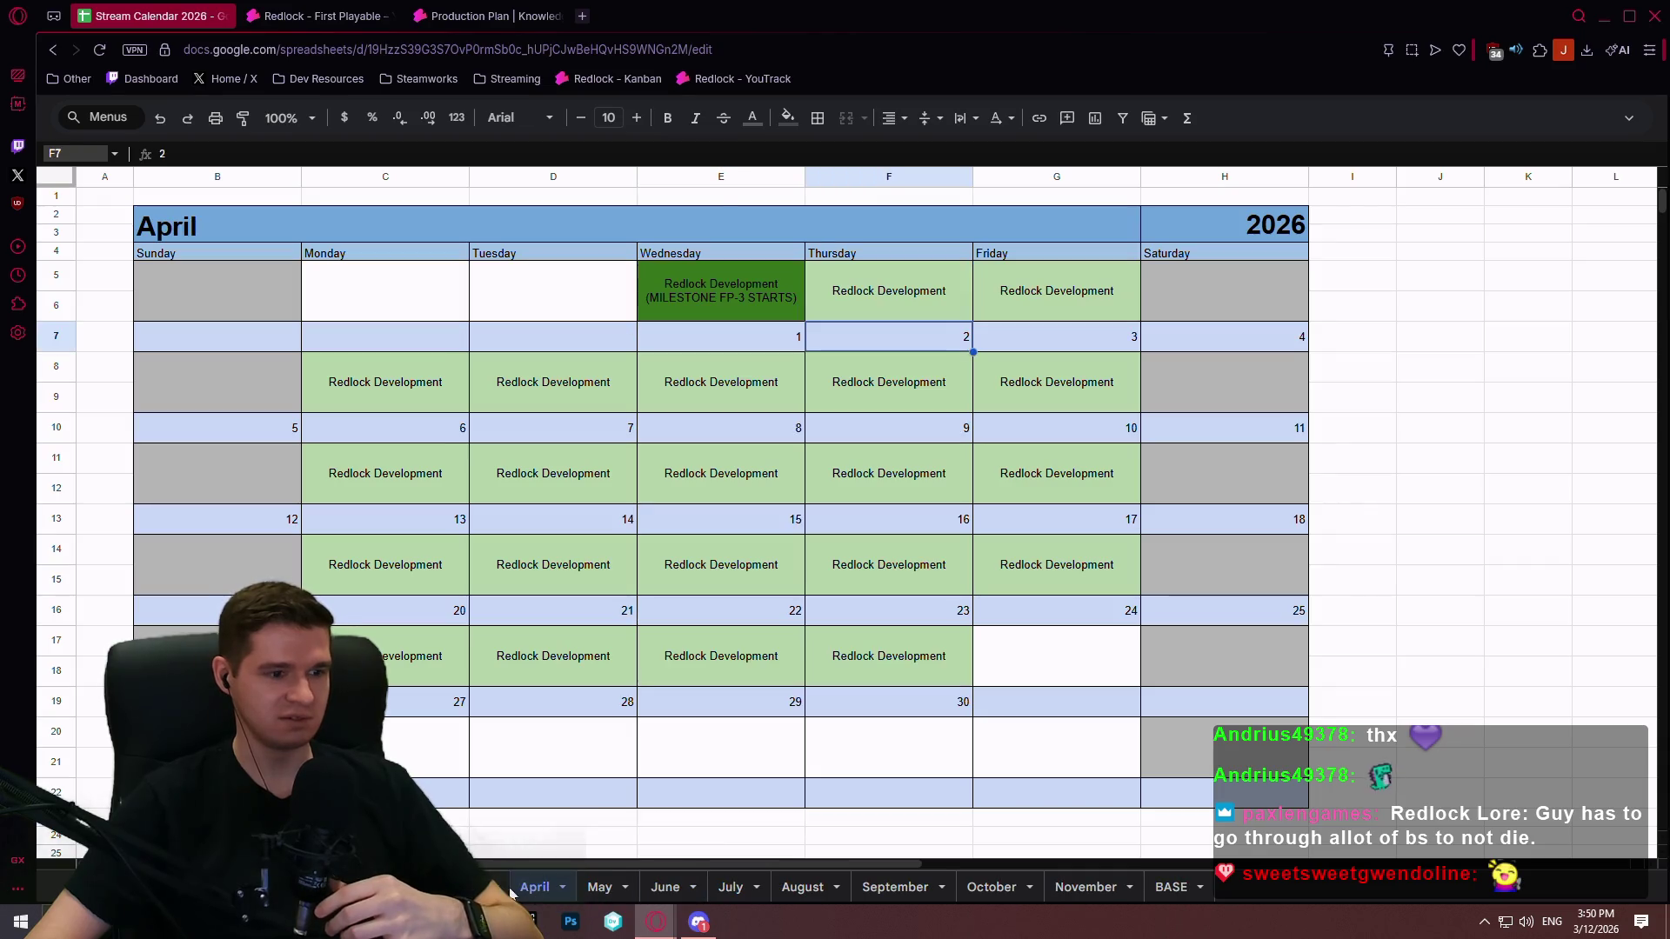
pyautogui.click(499, 877)
pyautogui.click(585, 677)
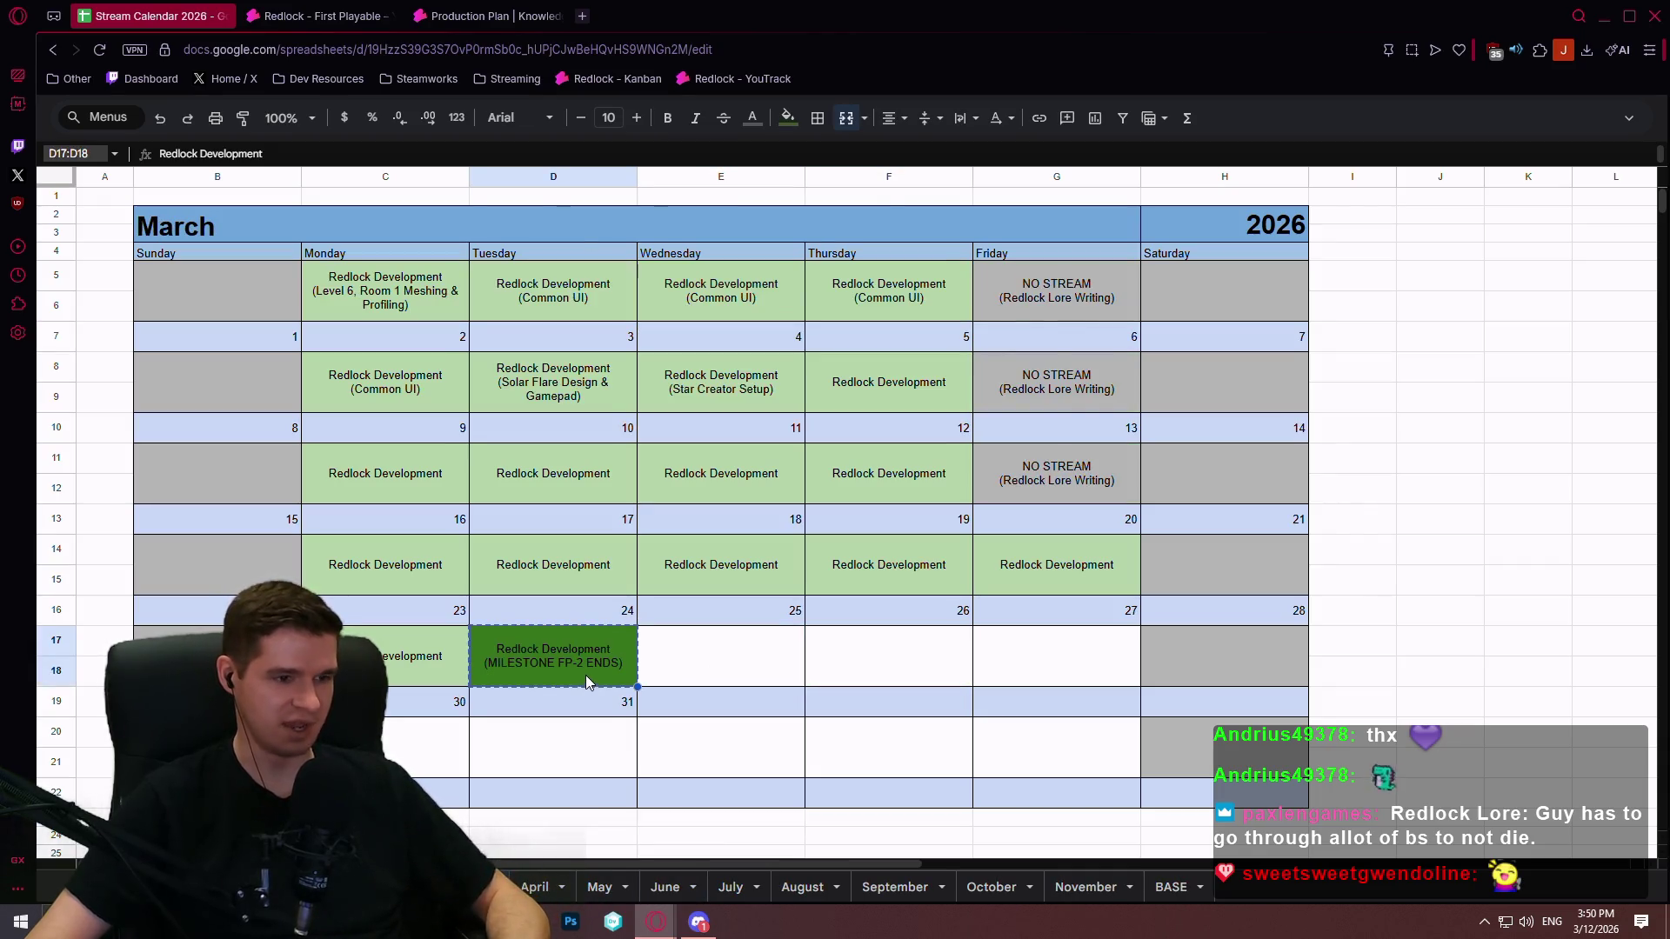
pyautogui.click(718, 670)
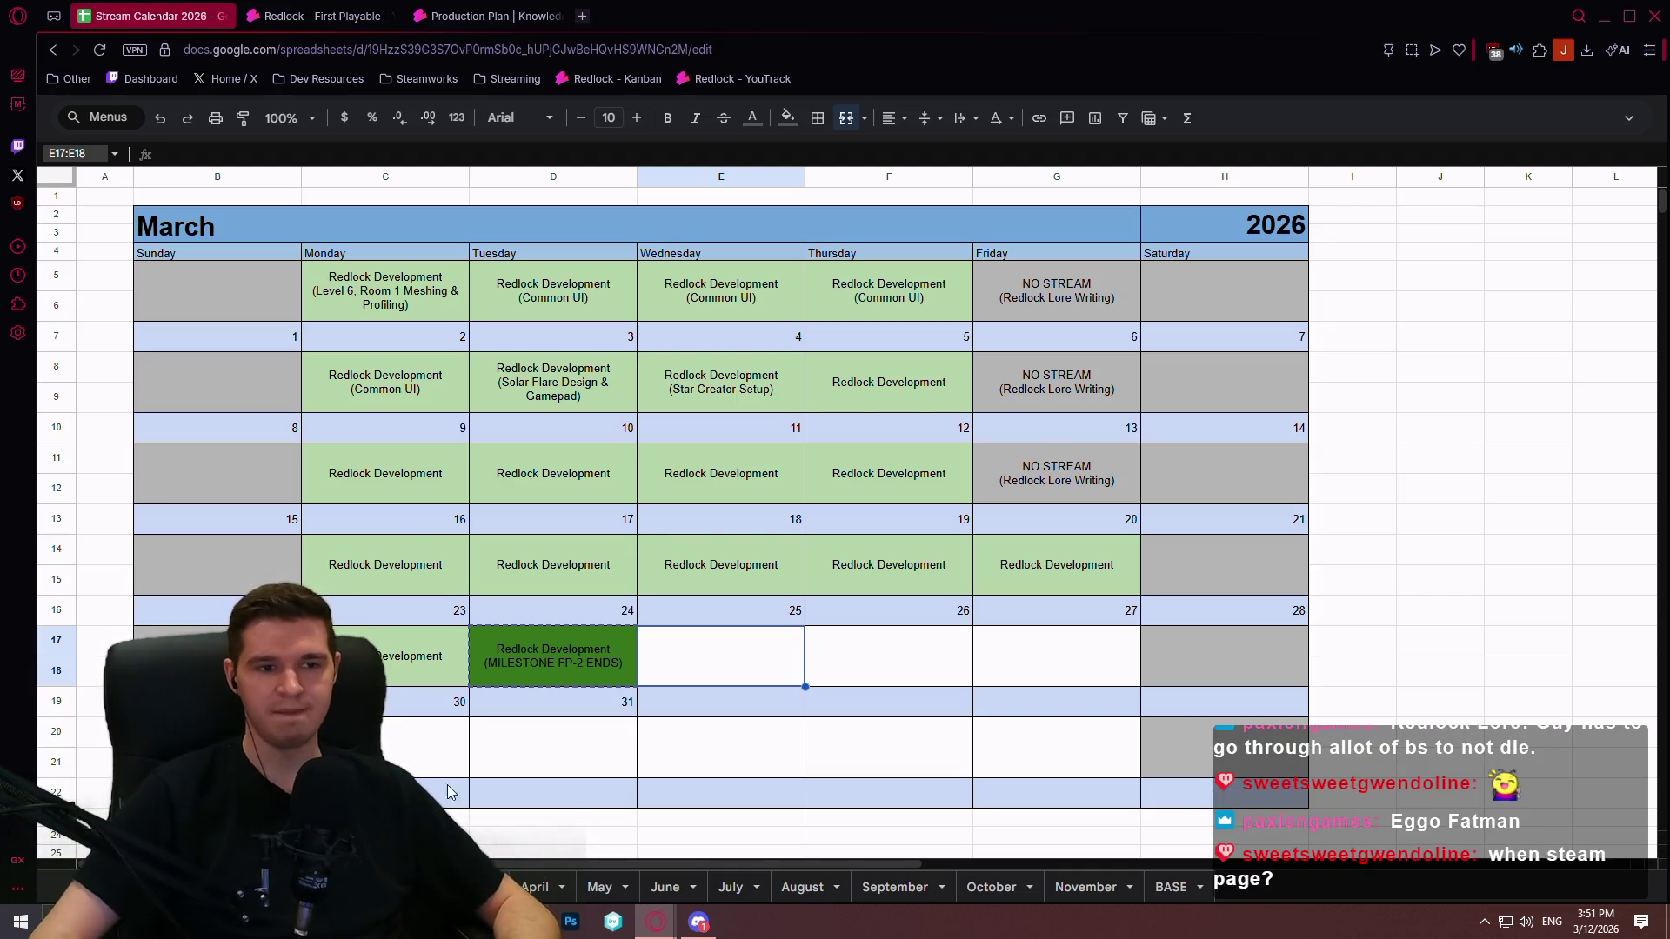
pyautogui.click(516, 19)
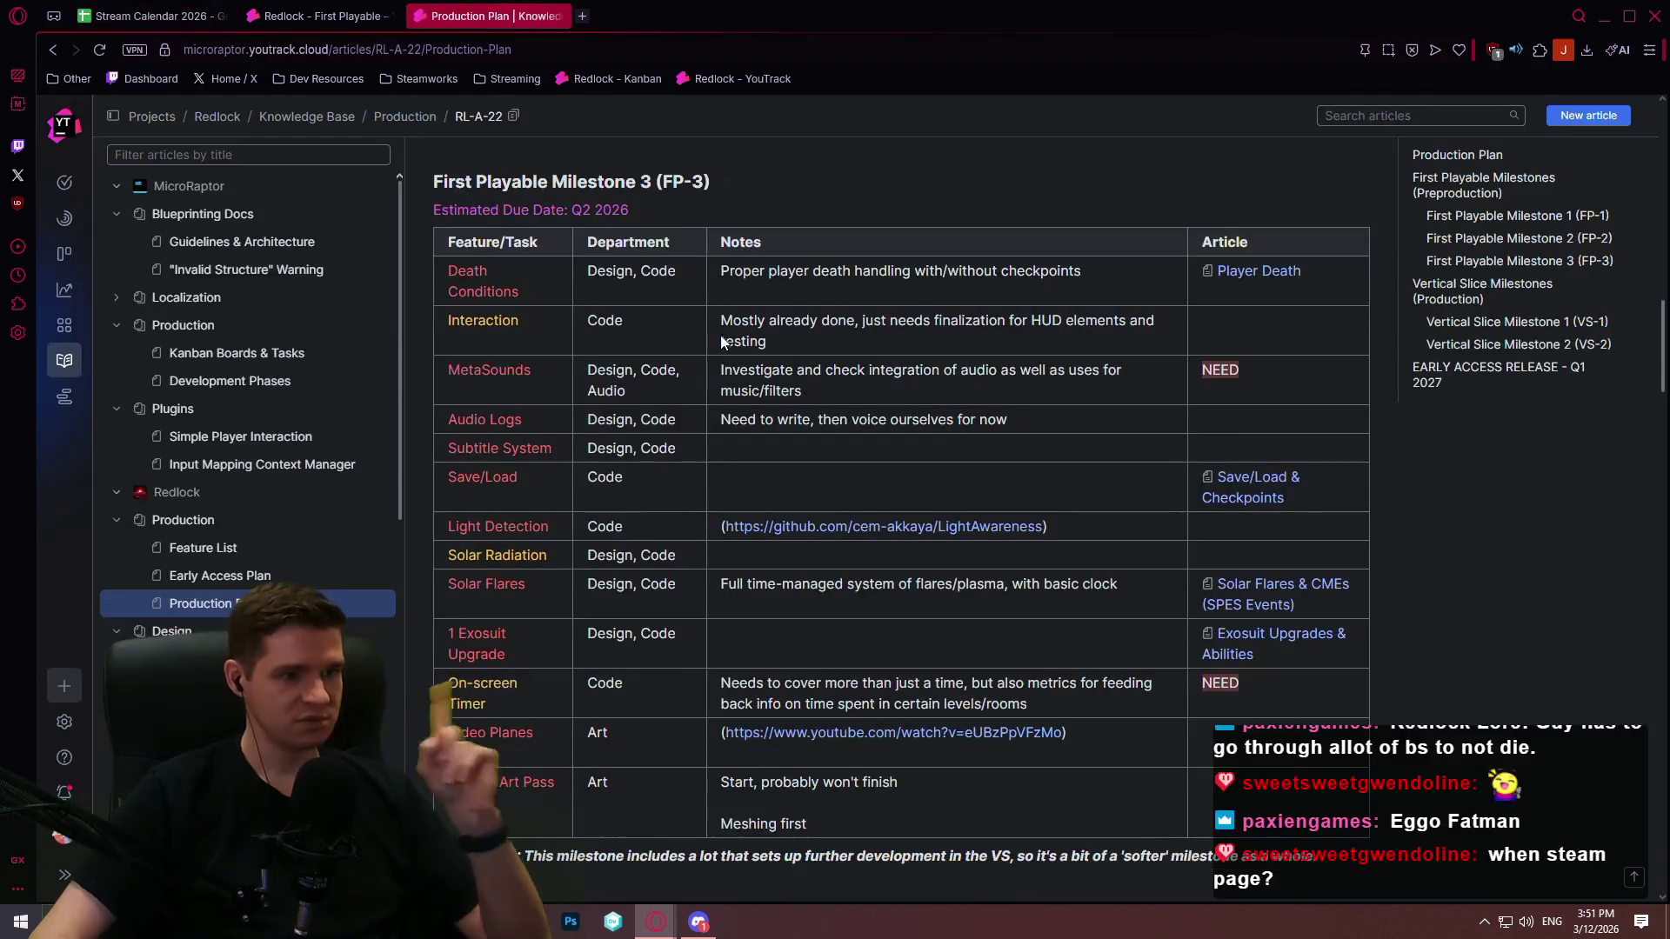
# Step: Scroll the Production Plan down to the VS-1 table, due Q3 2026, with three tasks flagged NEED
pyautogui.scroll(-8, 710, 567)
pyautogui.scroll(-1, 779, 561)
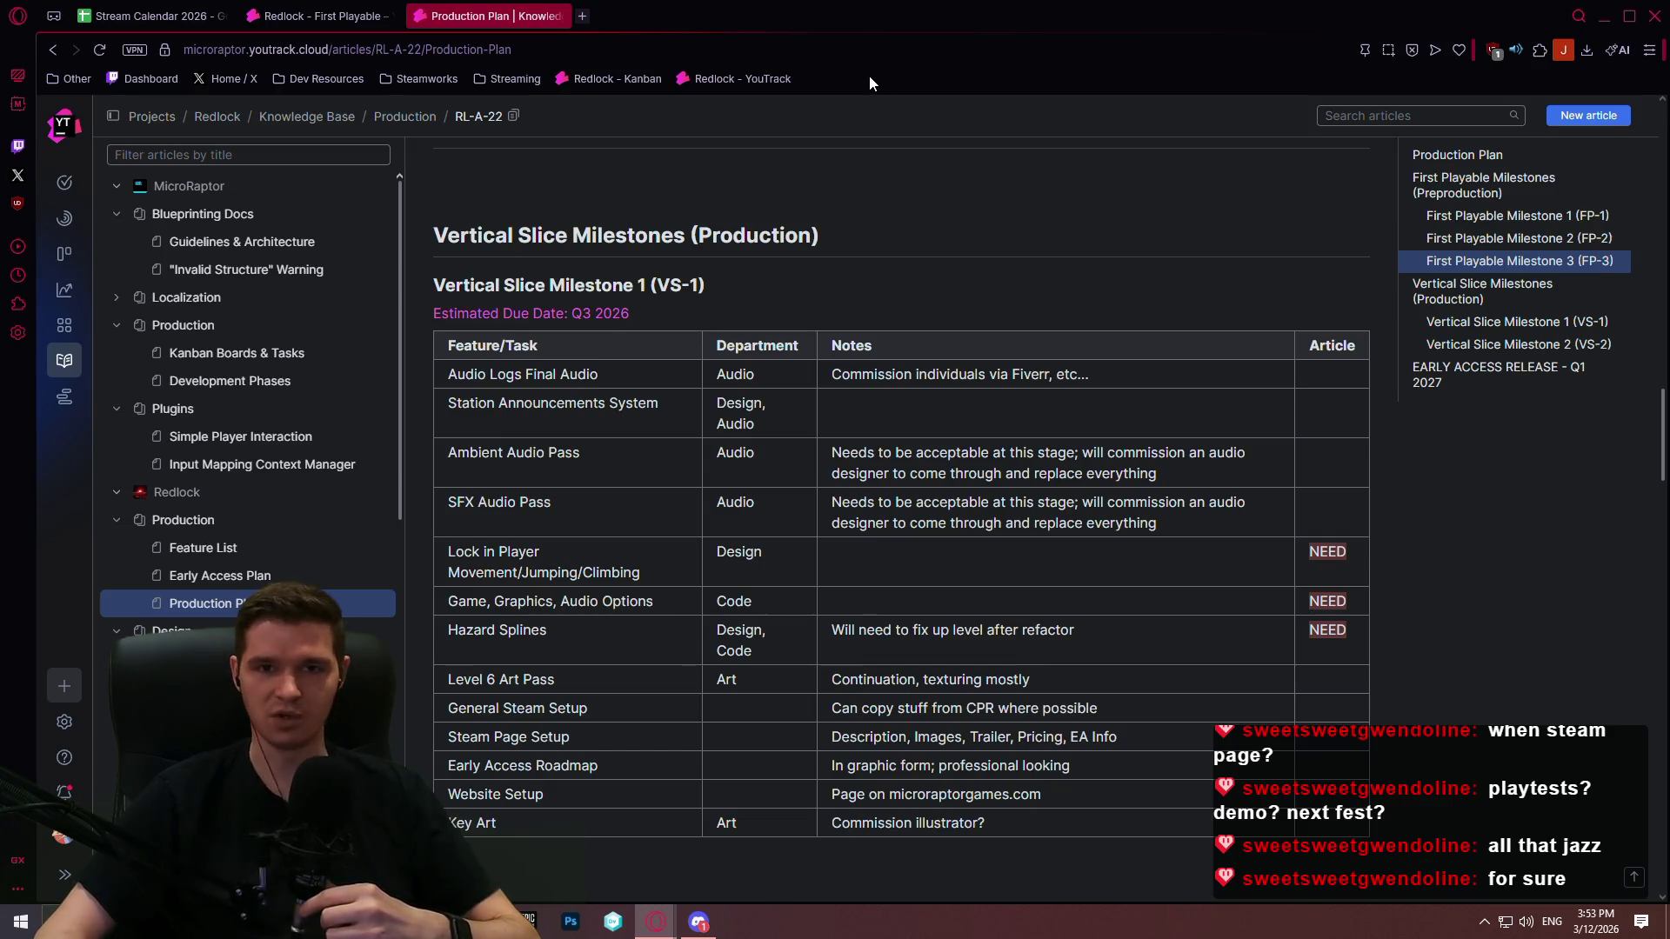
pyautogui.scroll(2, 940, 179)
# Step: Scroll down to the VS-2 table, then back up to the FP-1 table due Q1 2026
pyautogui.scroll(-3, 833, 348)
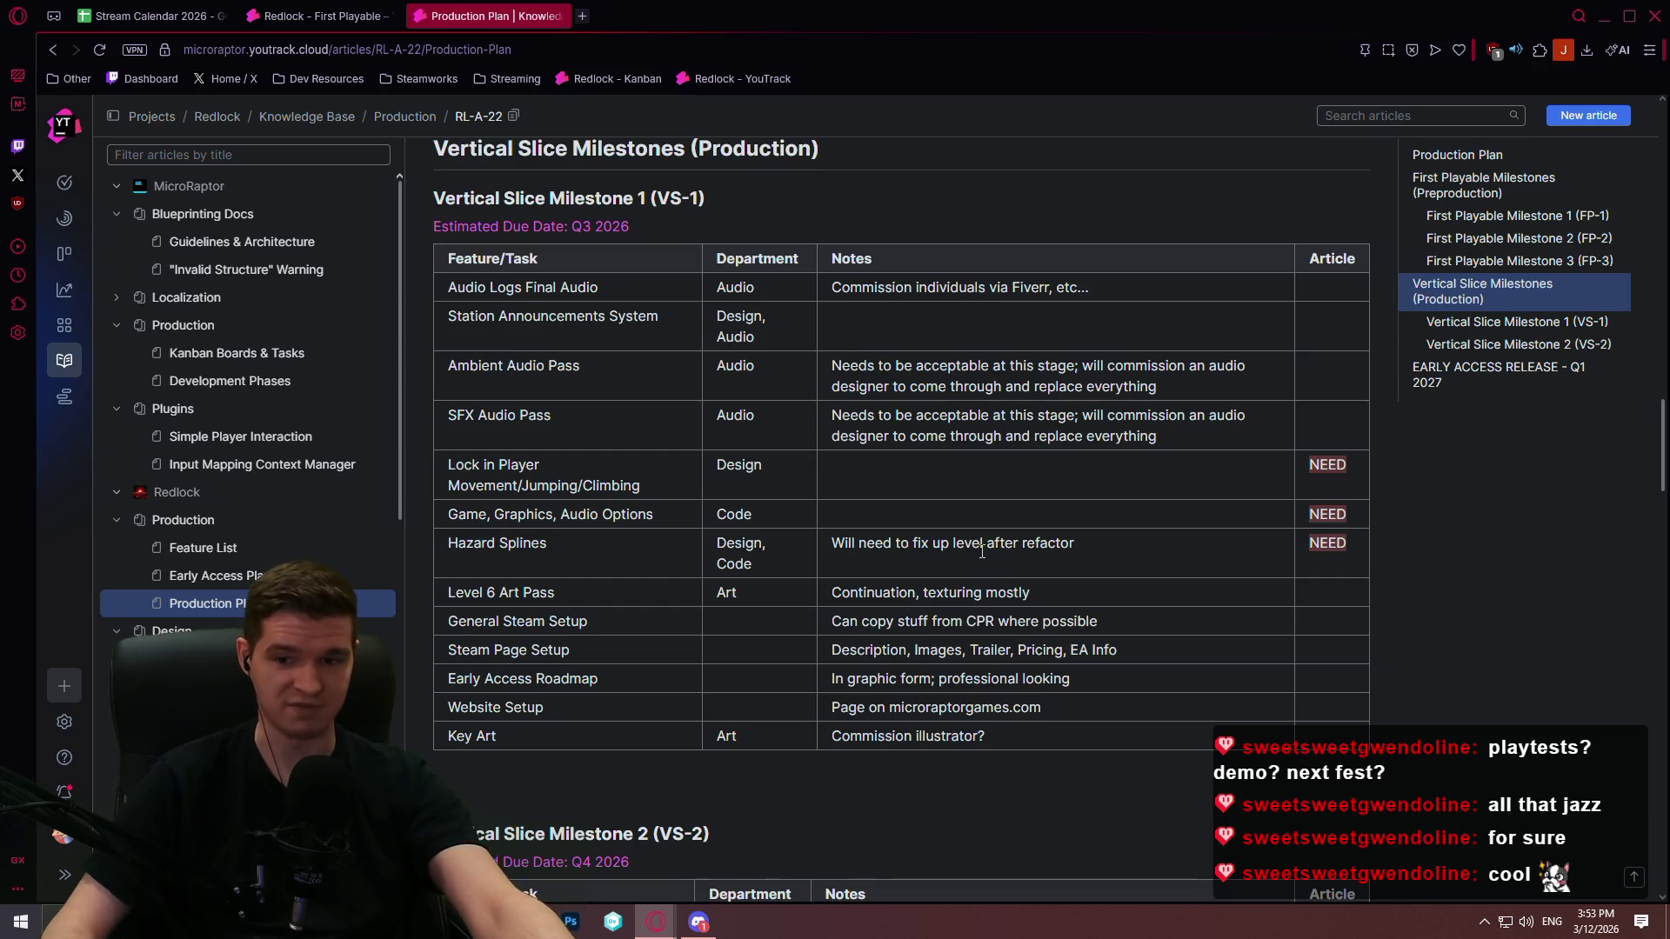
pyautogui.scroll(-7, 982, 548)
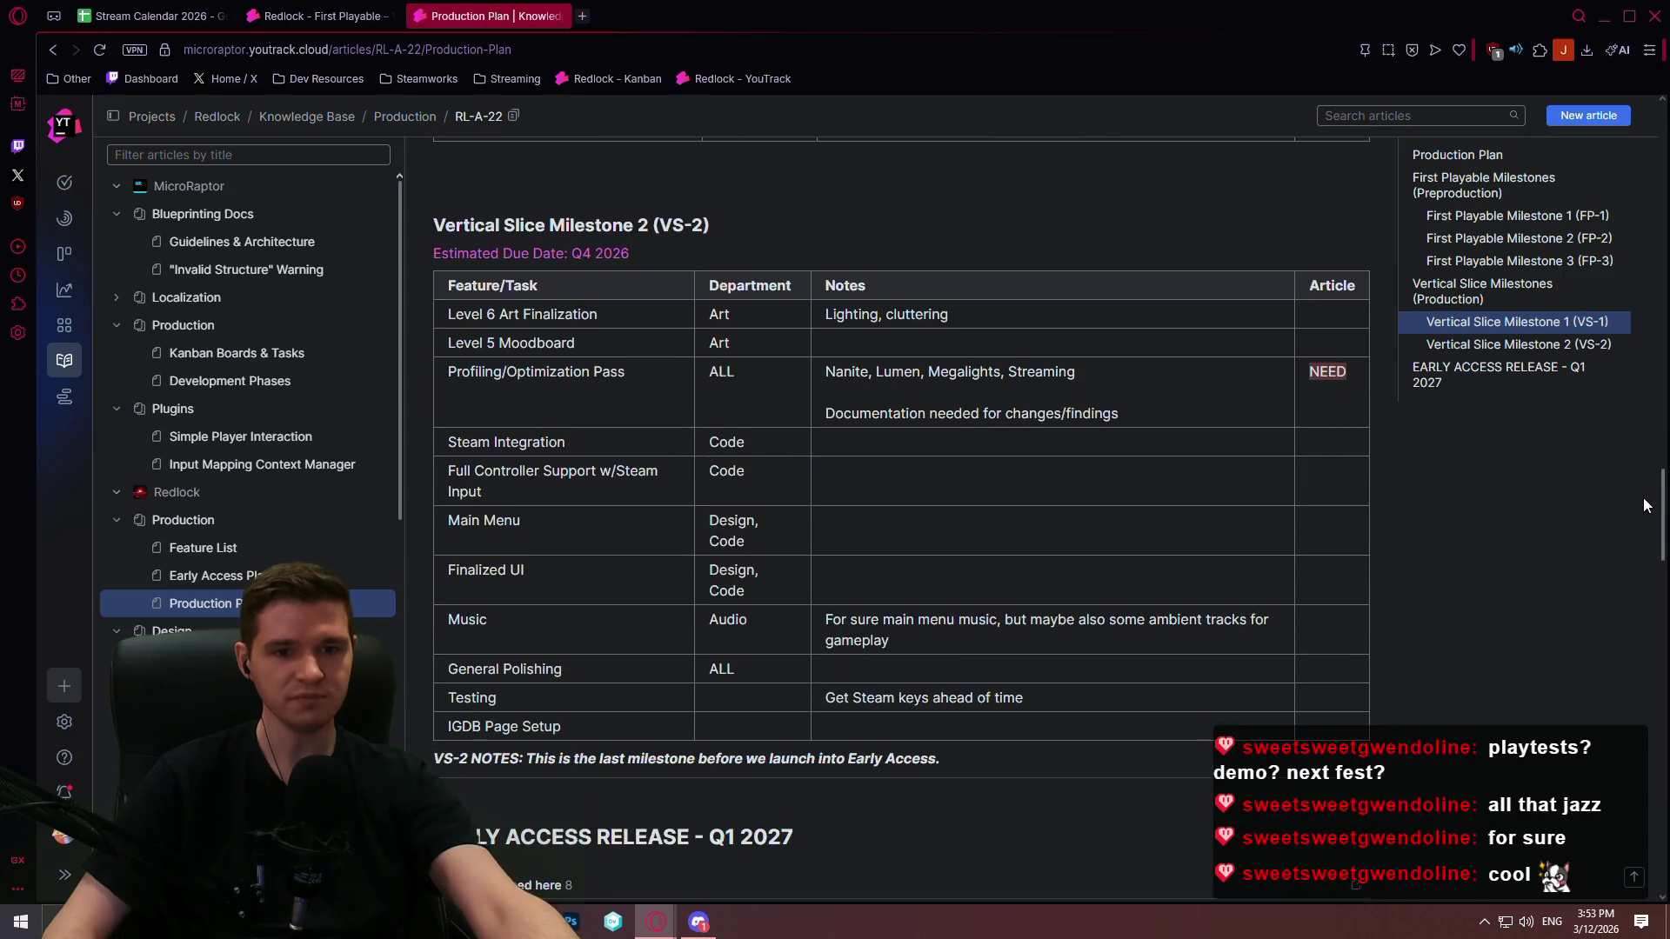
pyautogui.moveTo(1663, 497)
pyautogui.mouseDown()
pyautogui.moveTo(1642, 144)
pyautogui.moveTo(1629, 182)
pyautogui.mouseUp()
pyautogui.scroll(2, 718, 408)
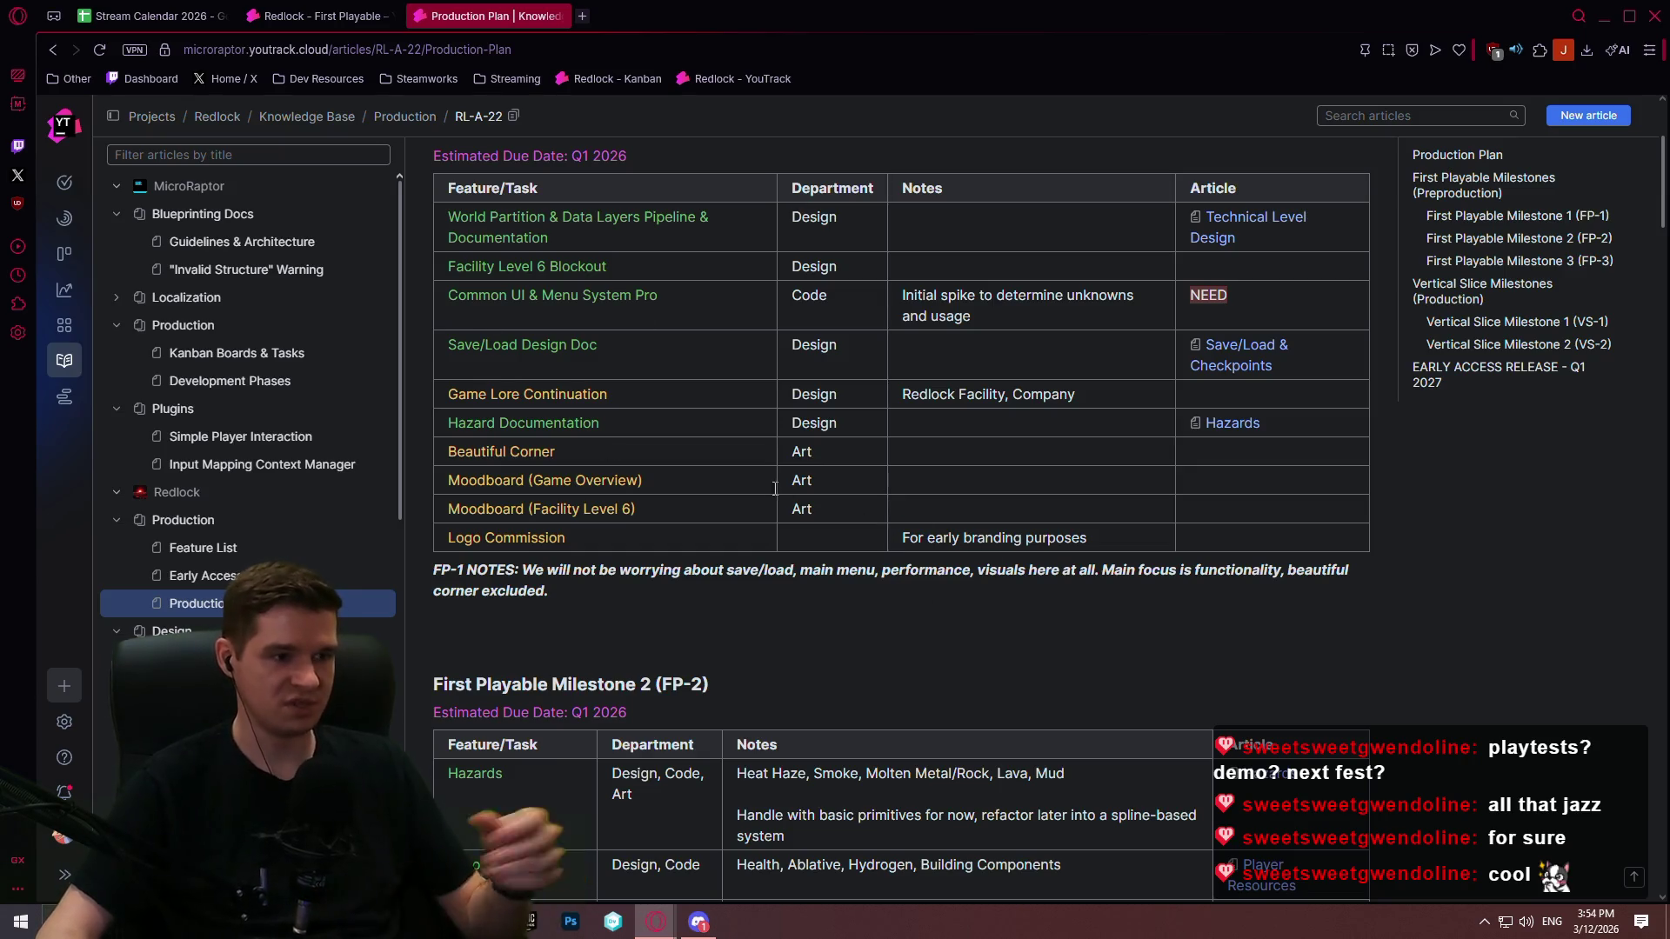
# Step: Scroll from FP-2 to the FP-3 table and highlight the Initial Artwork for Level 6 task
pyautogui.scroll(-2, 613, 496)
pyautogui.scroll(-6, 607, 478)
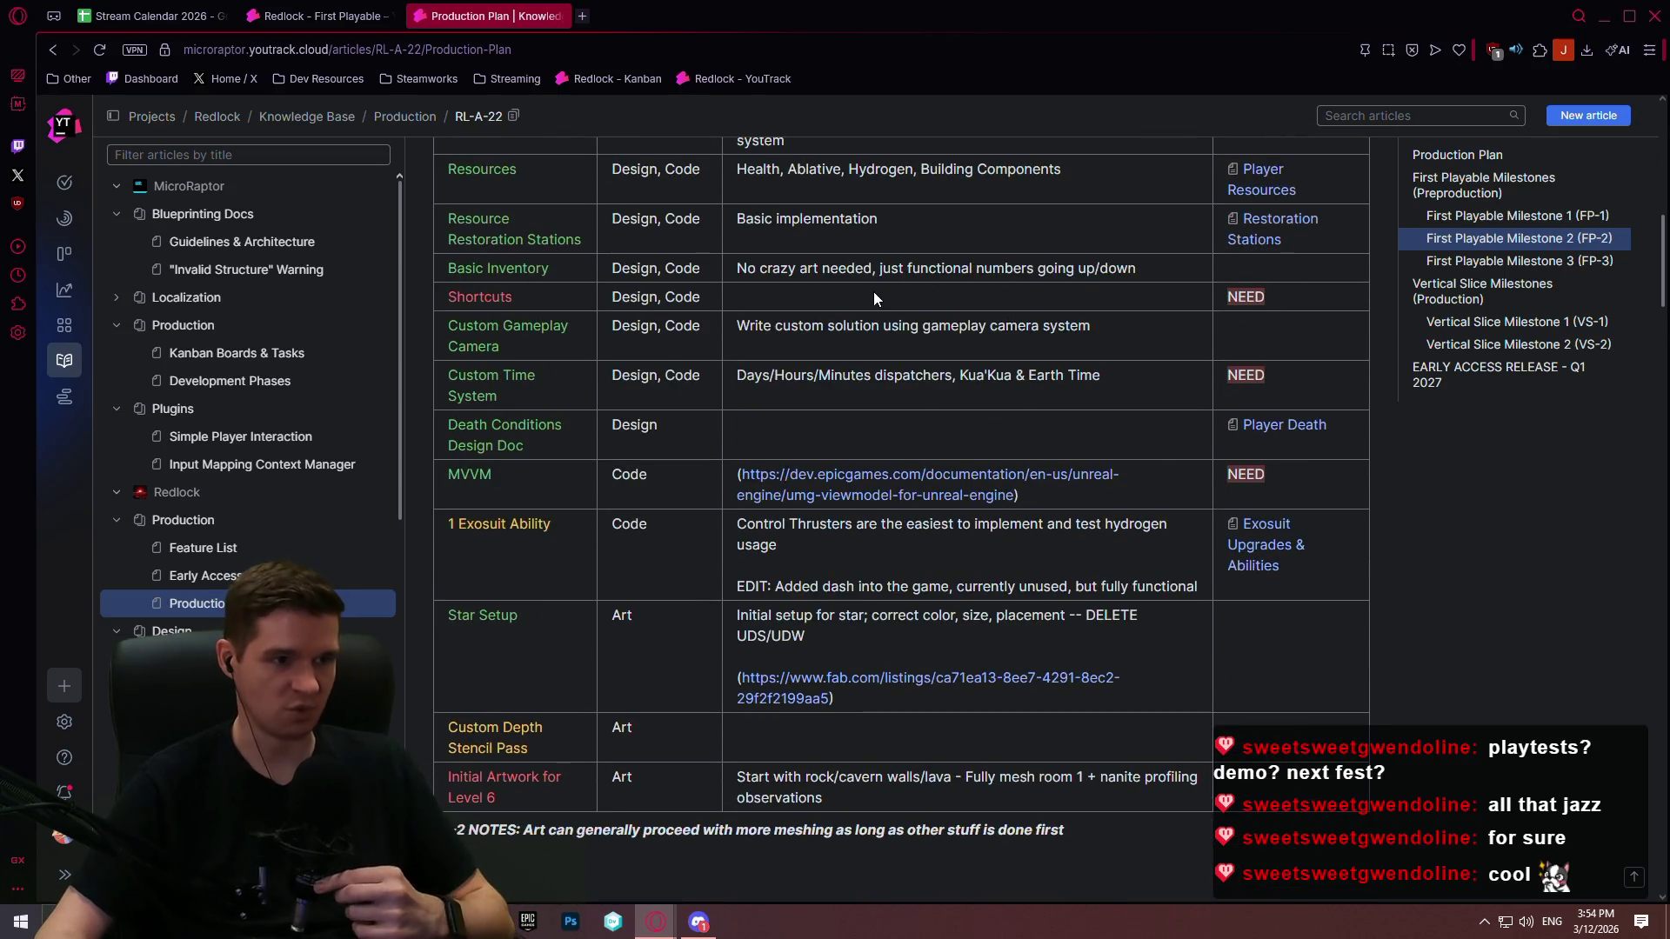
pyautogui.scroll(-2, 704, 435)
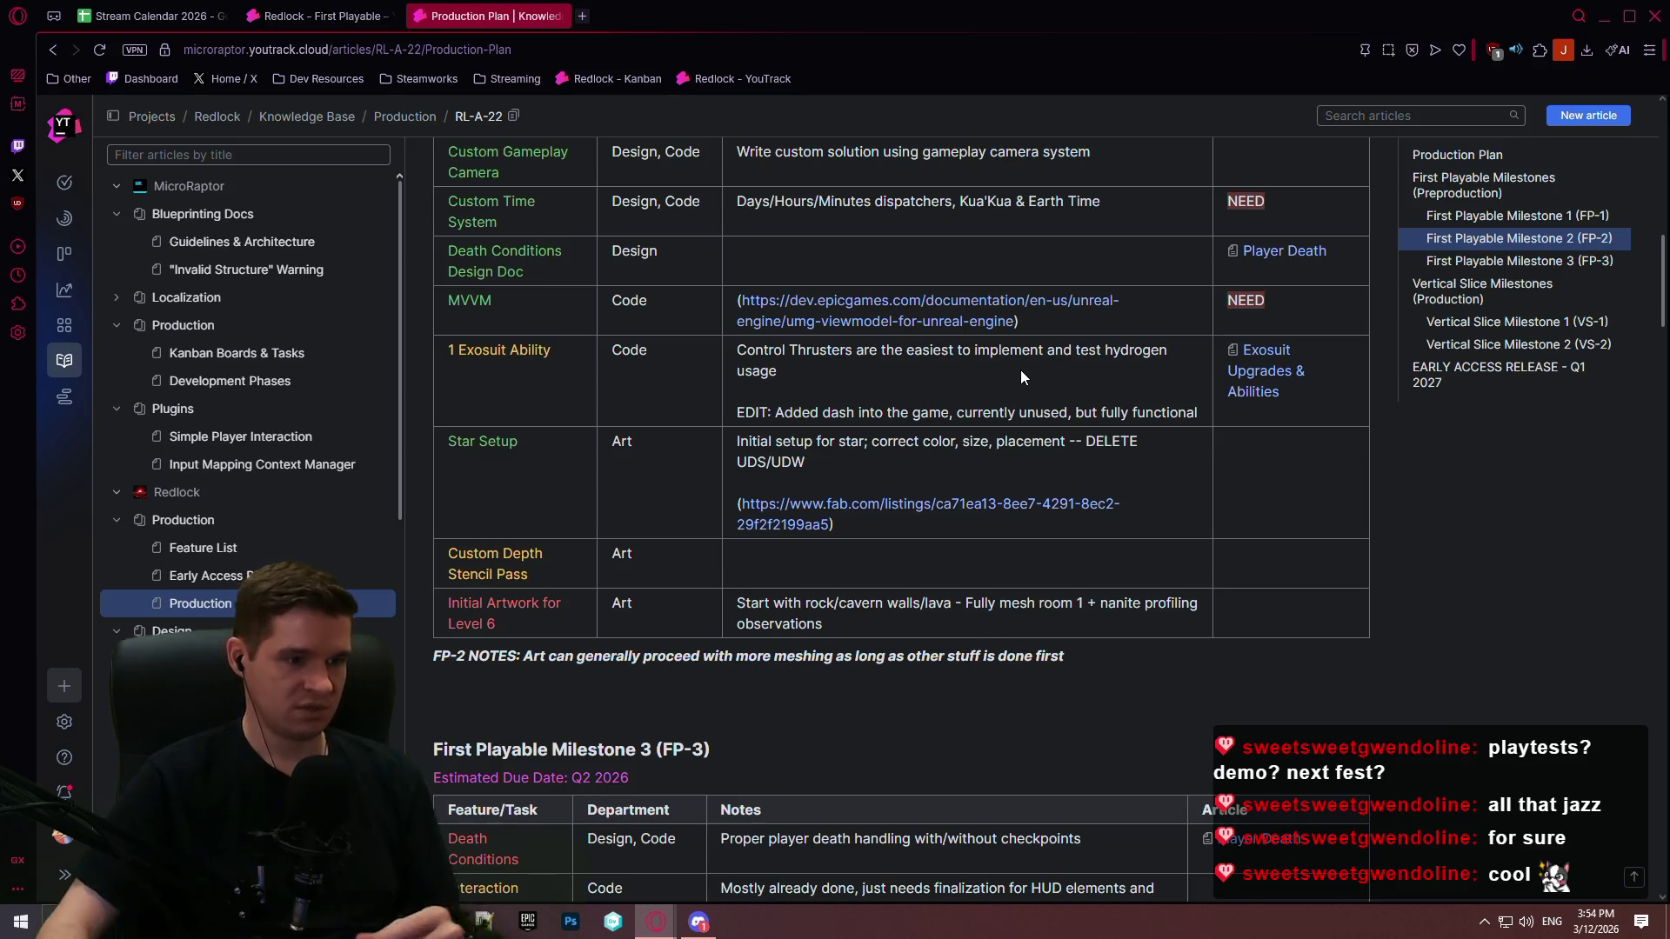
pyautogui.tripleClick(530, 577)
pyautogui.click(885, 614)
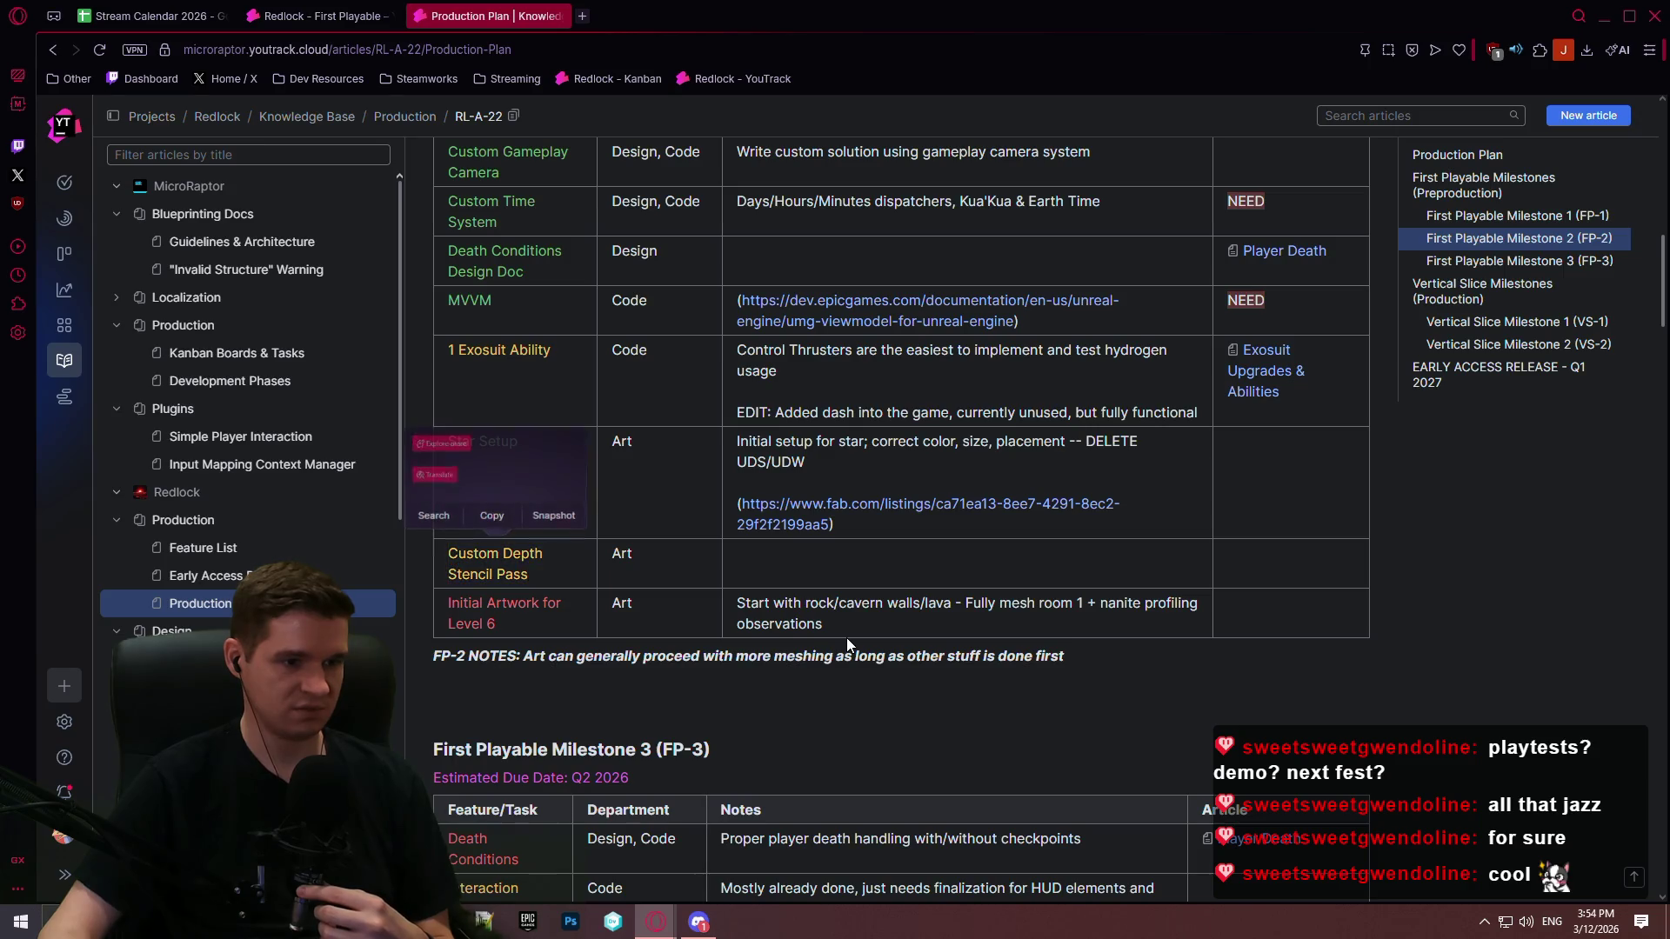
pyautogui.moveTo(524, 626); pyautogui.dragTo(469, 597)
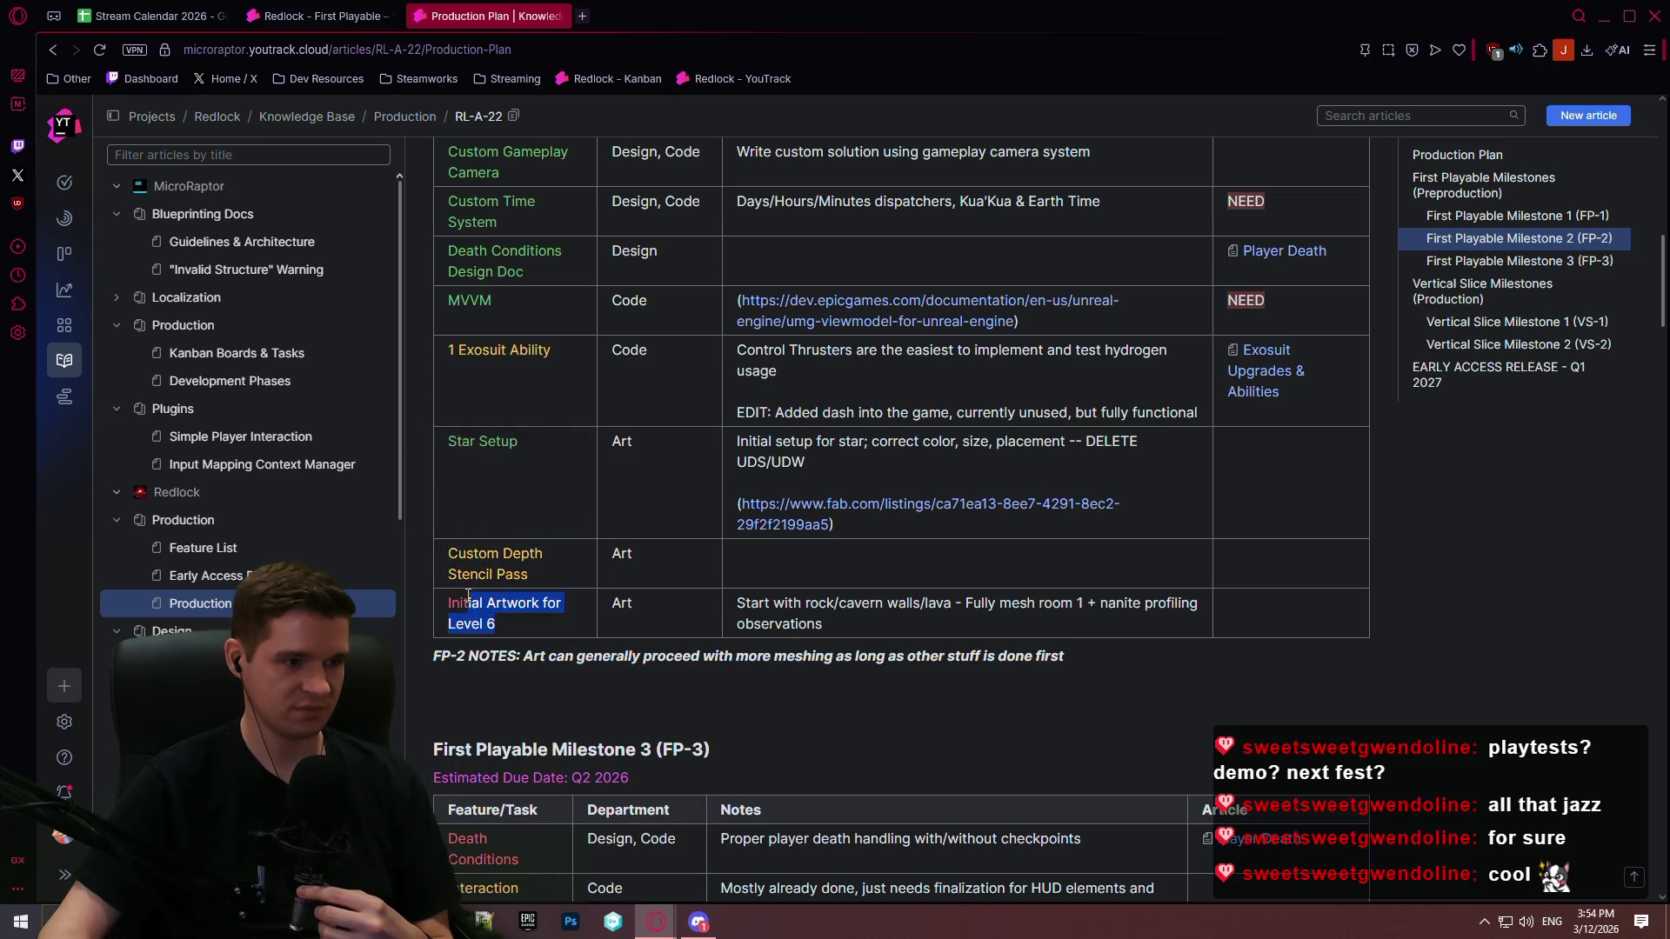
# Step: Glance at the agile board, then highlight and clear the Initial Artwork 'Fully mesh room 1' note
pyautogui.hotkey('ctrl', 'Tab')
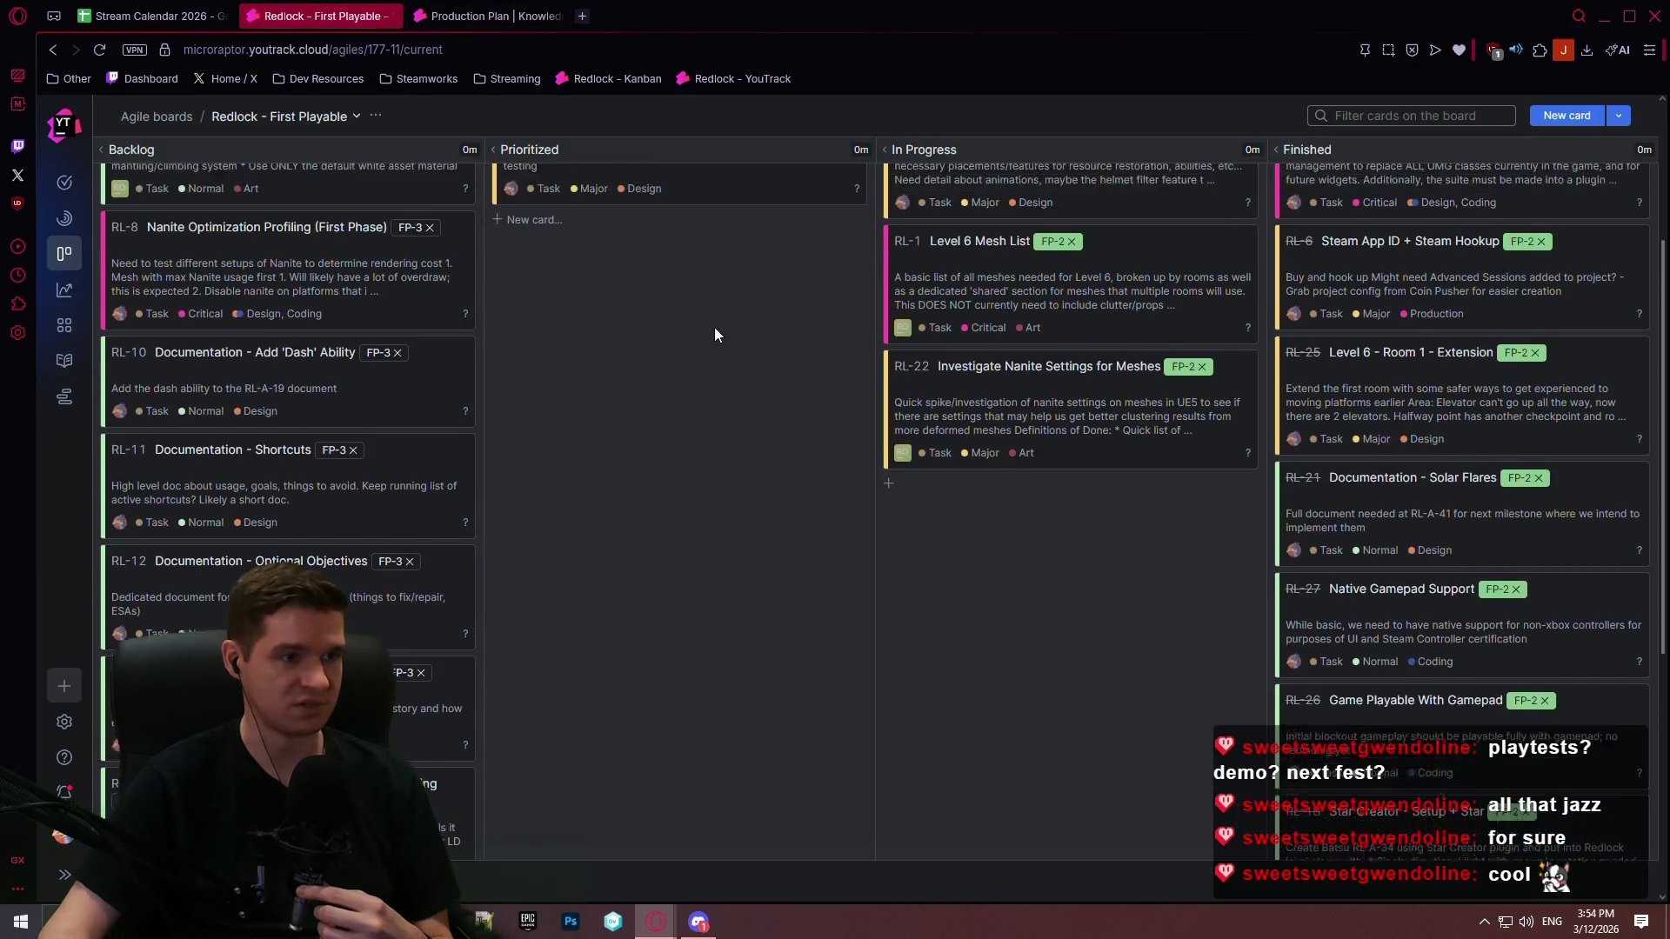
pyautogui.scroll(2, 701, 304)
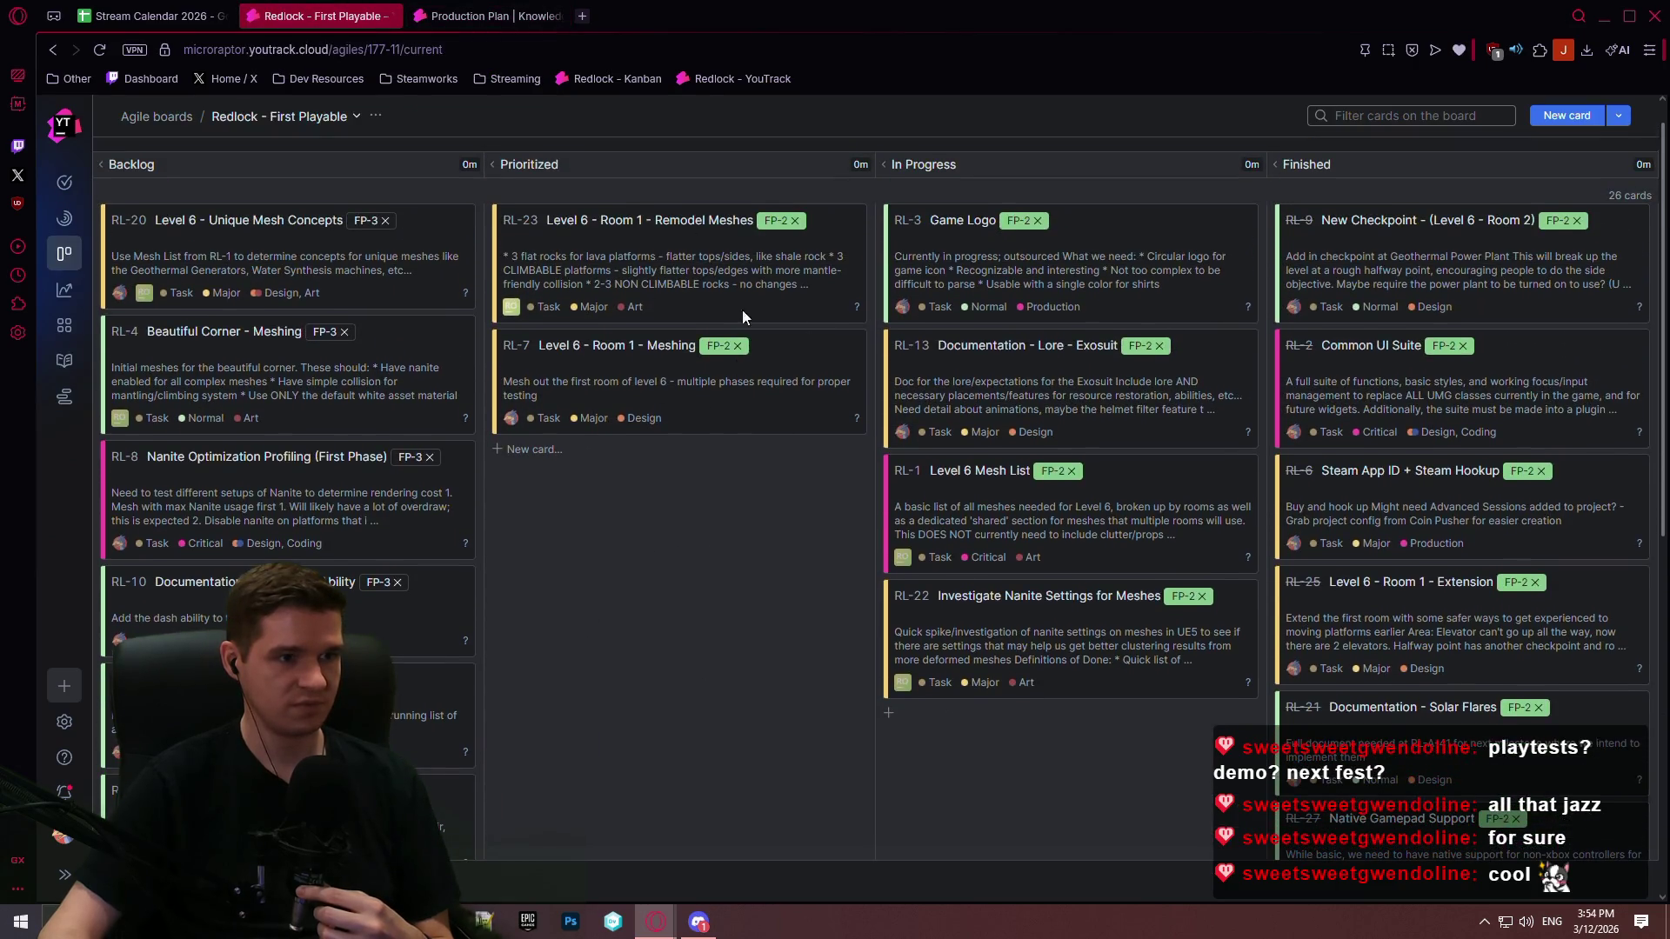
pyautogui.hotkey('ctrl', 'Tab')
pyautogui.click(901, 677)
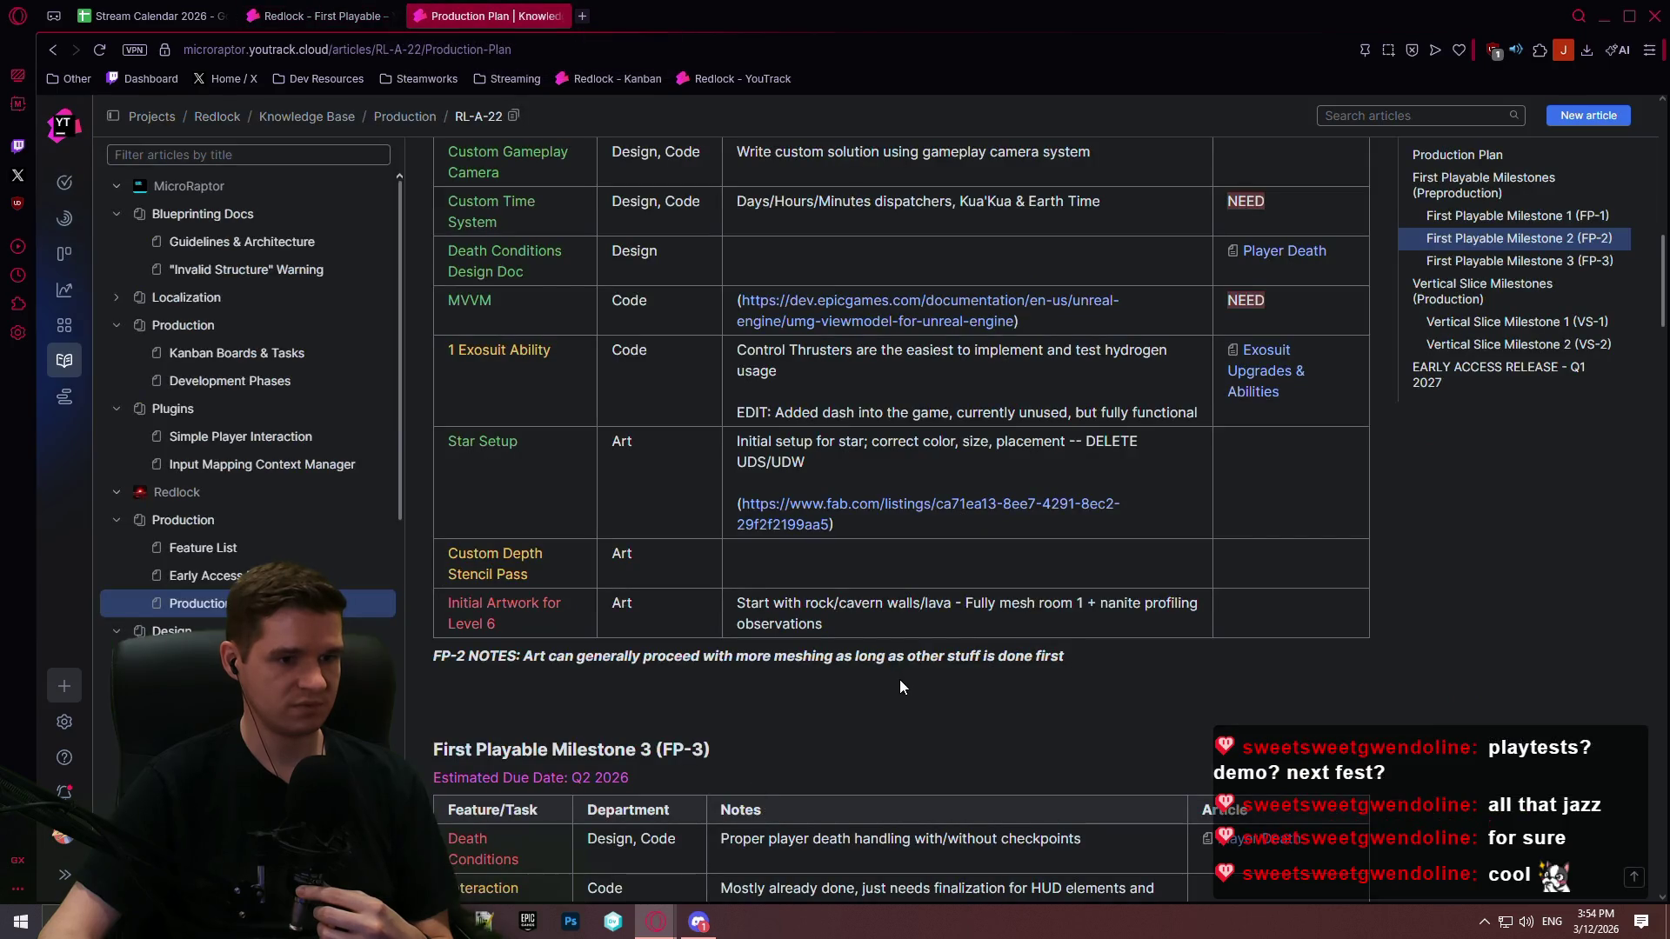
pyautogui.moveTo(962, 604); pyautogui.dragTo(1120, 605)
pyautogui.click(866, 625)
pyautogui.moveTo(866, 624); pyautogui.dragTo(713, 607)
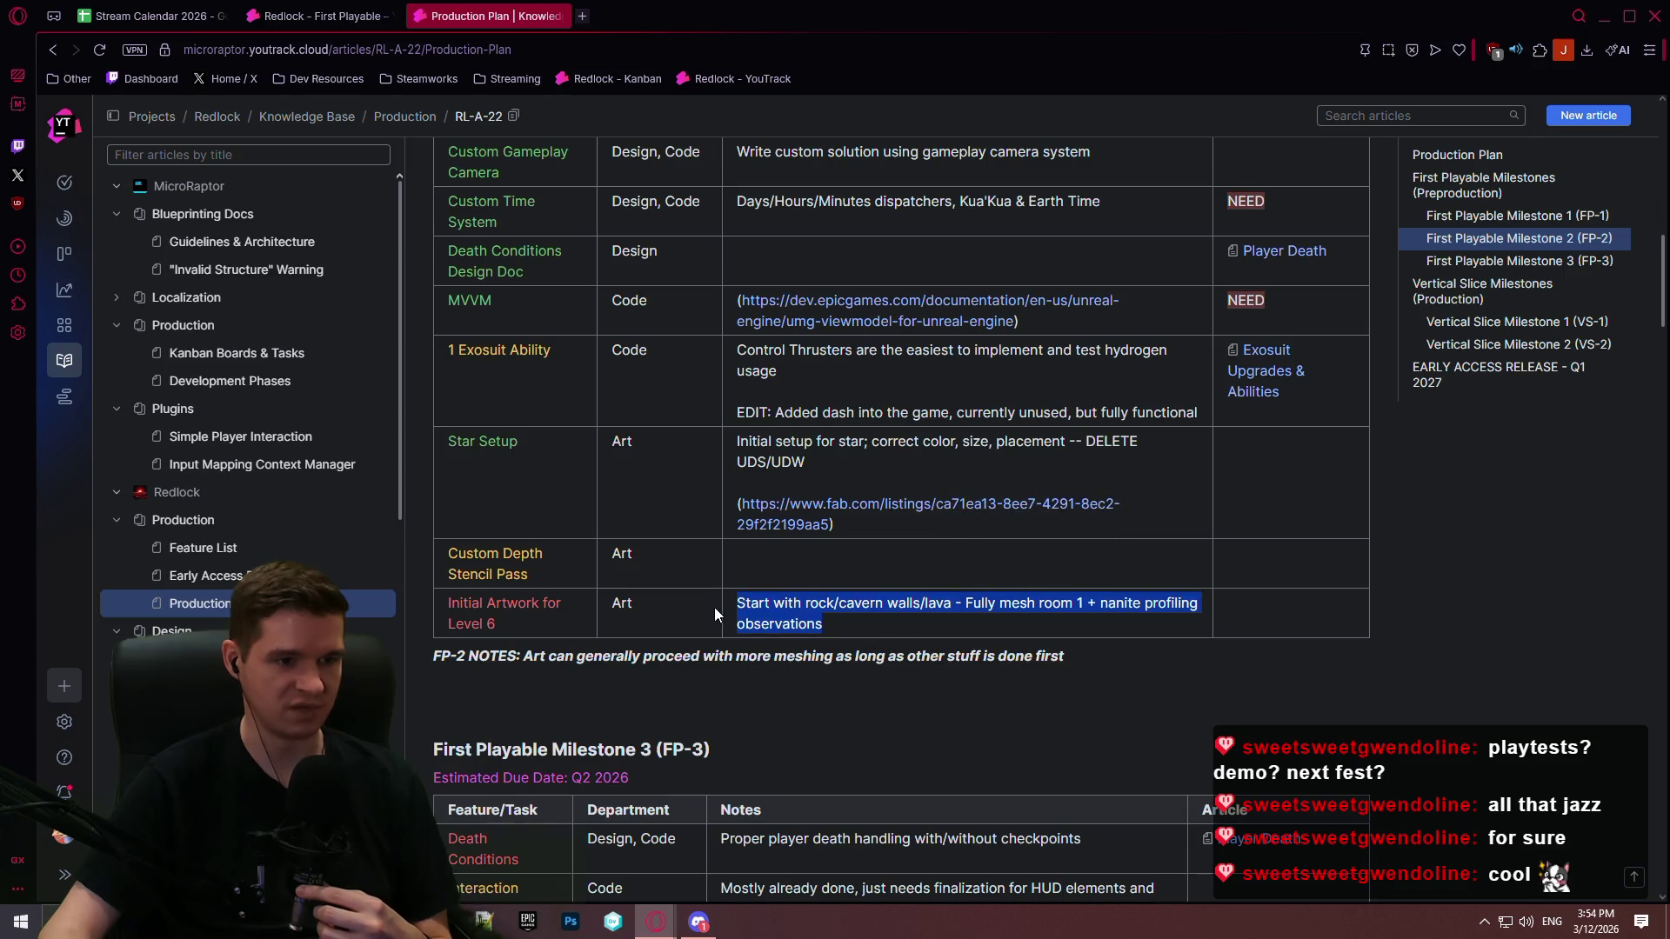
pyautogui.click(906, 692)
# Step: Scroll further through the Production Plan, then return to the Stream Calendar 2026 spreadsheet
pyautogui.scroll(-4, 906, 693)
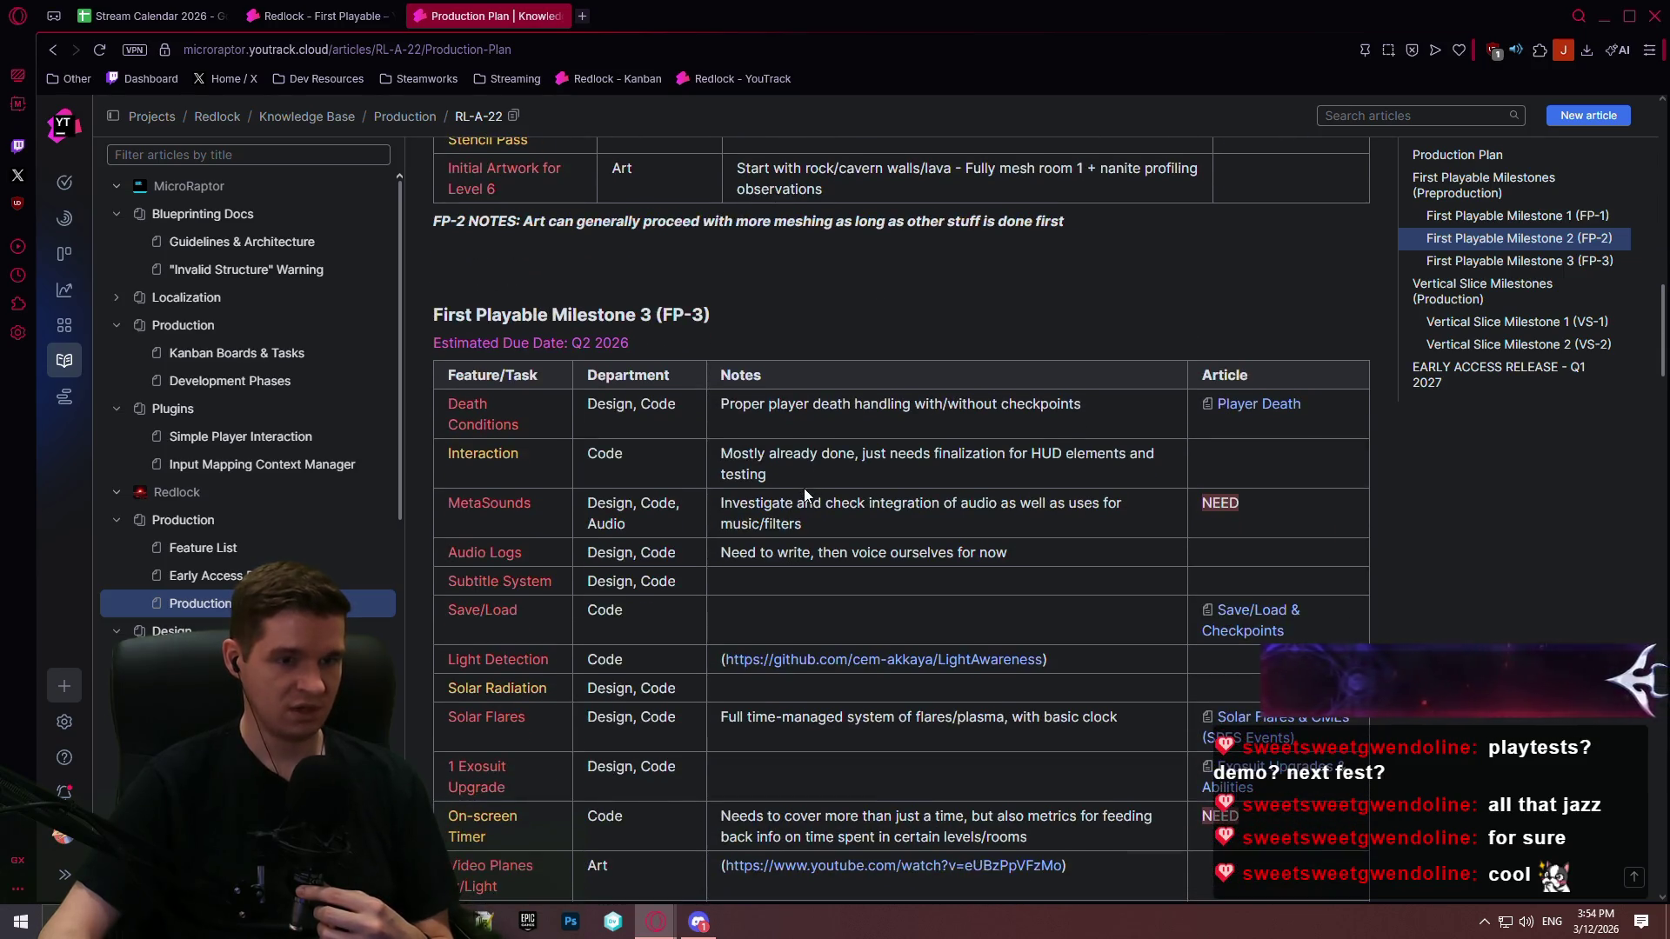
pyautogui.scroll(-1, 847, 412)
pyautogui.scroll(-1, 846, 411)
pyautogui.scroll(1, 1159, 479)
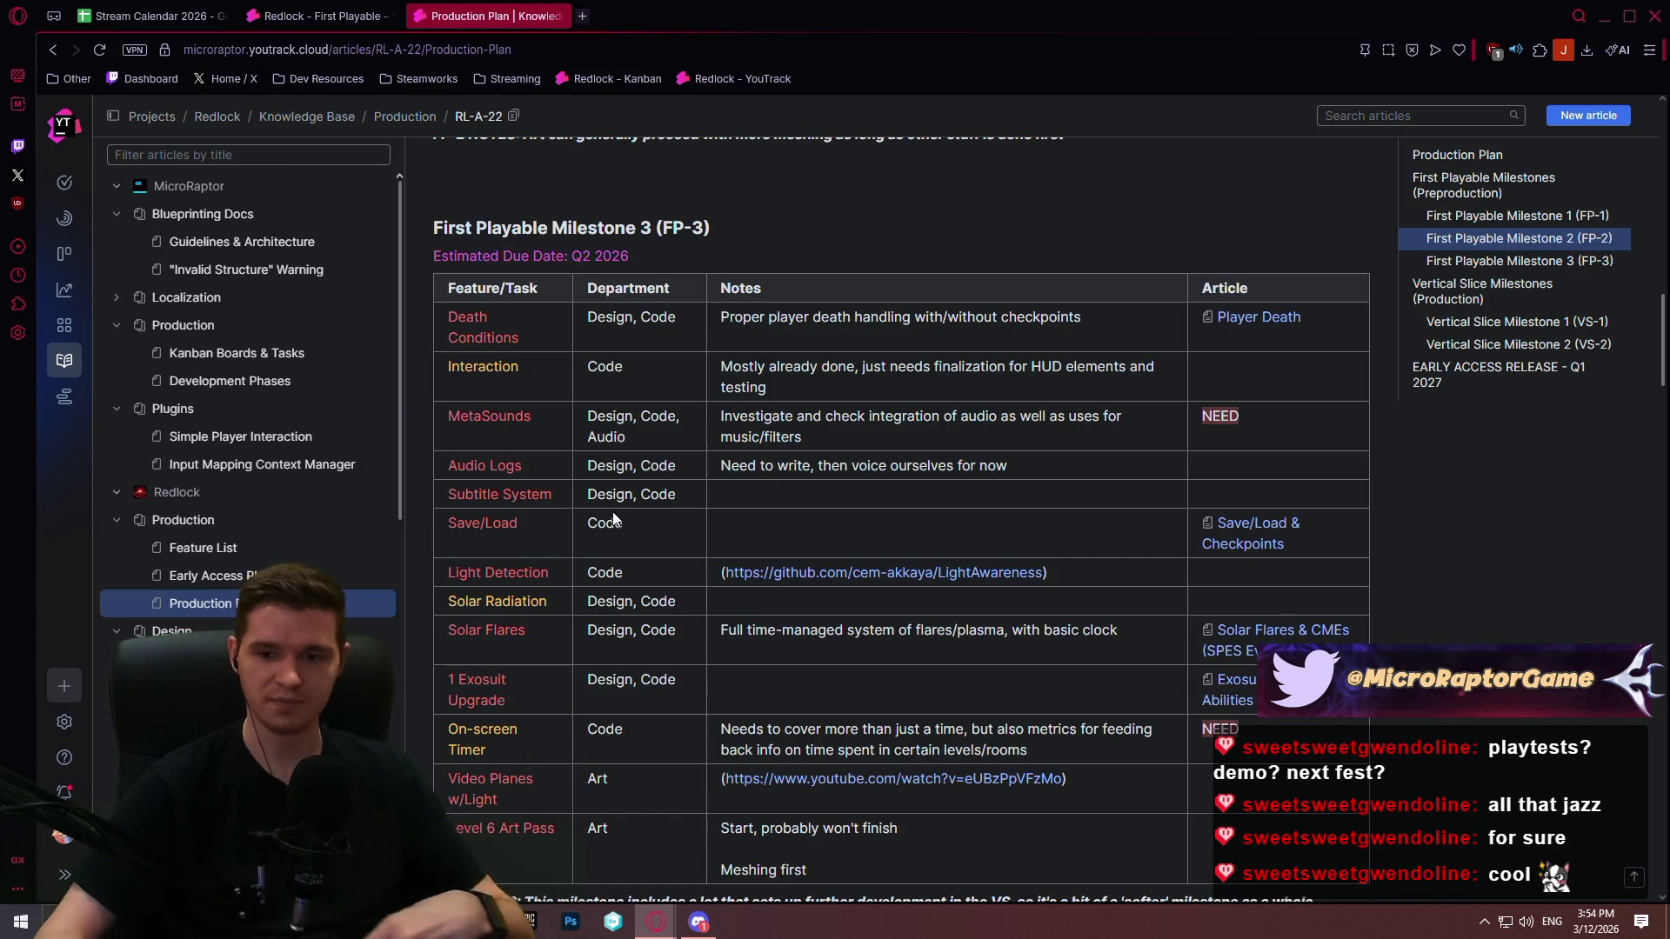
pyautogui.click(110, 17)
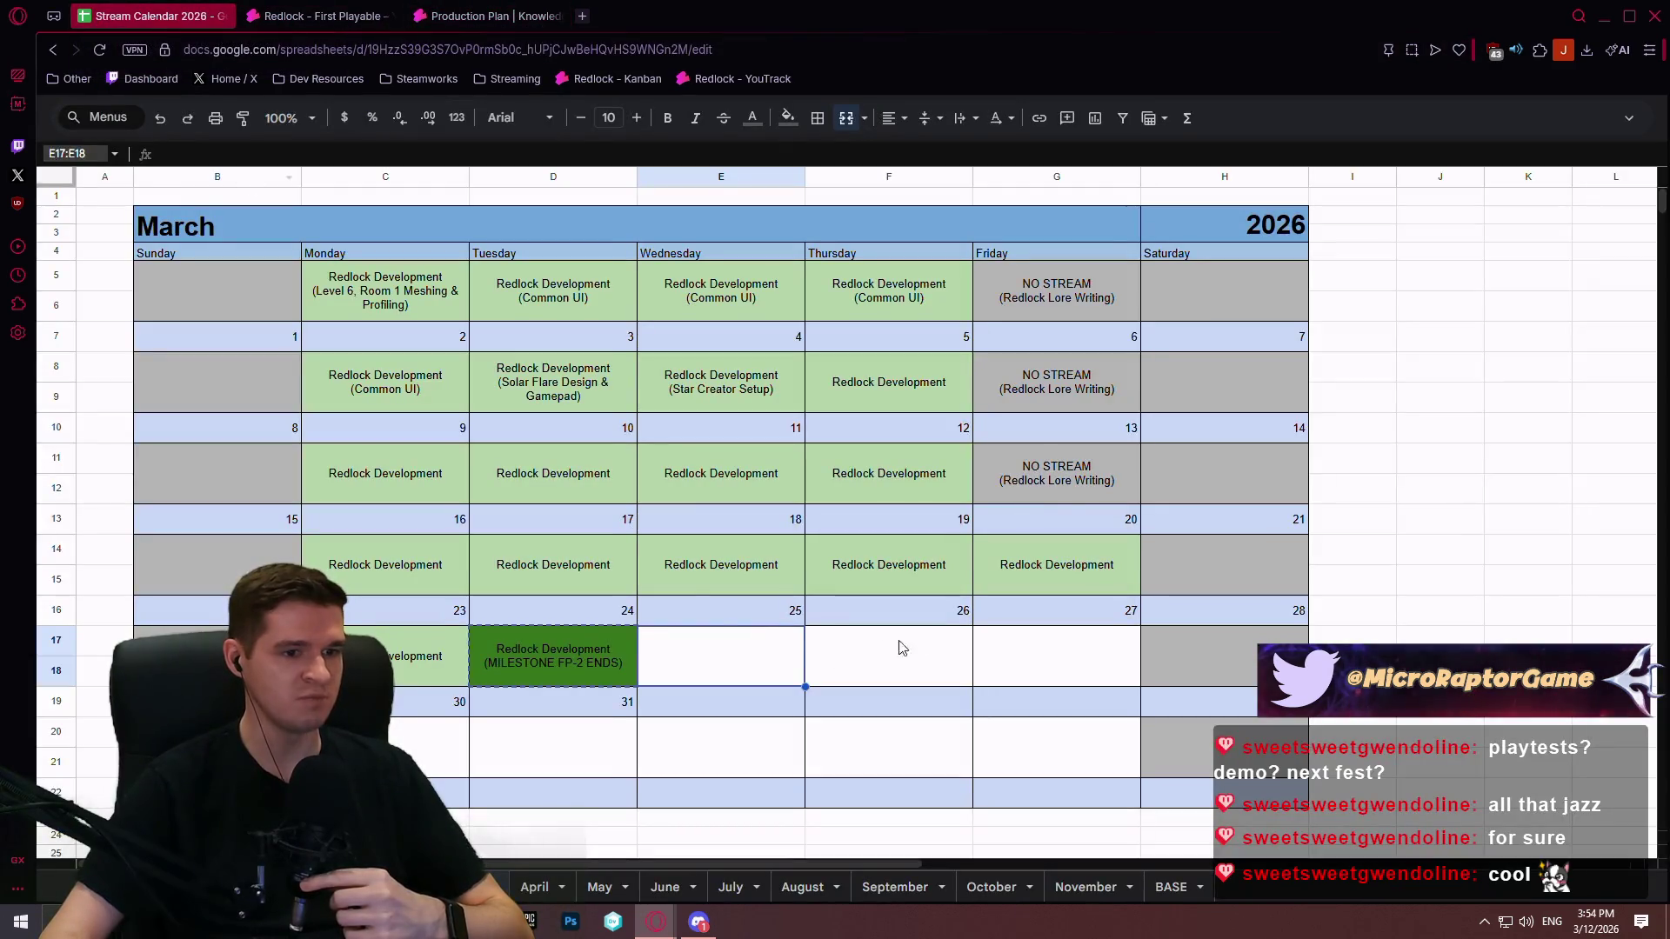
# Step: Add '(Interaction Refactor)' under Redlock Development in cell F8 for March 12
pyautogui.click(406, 659)
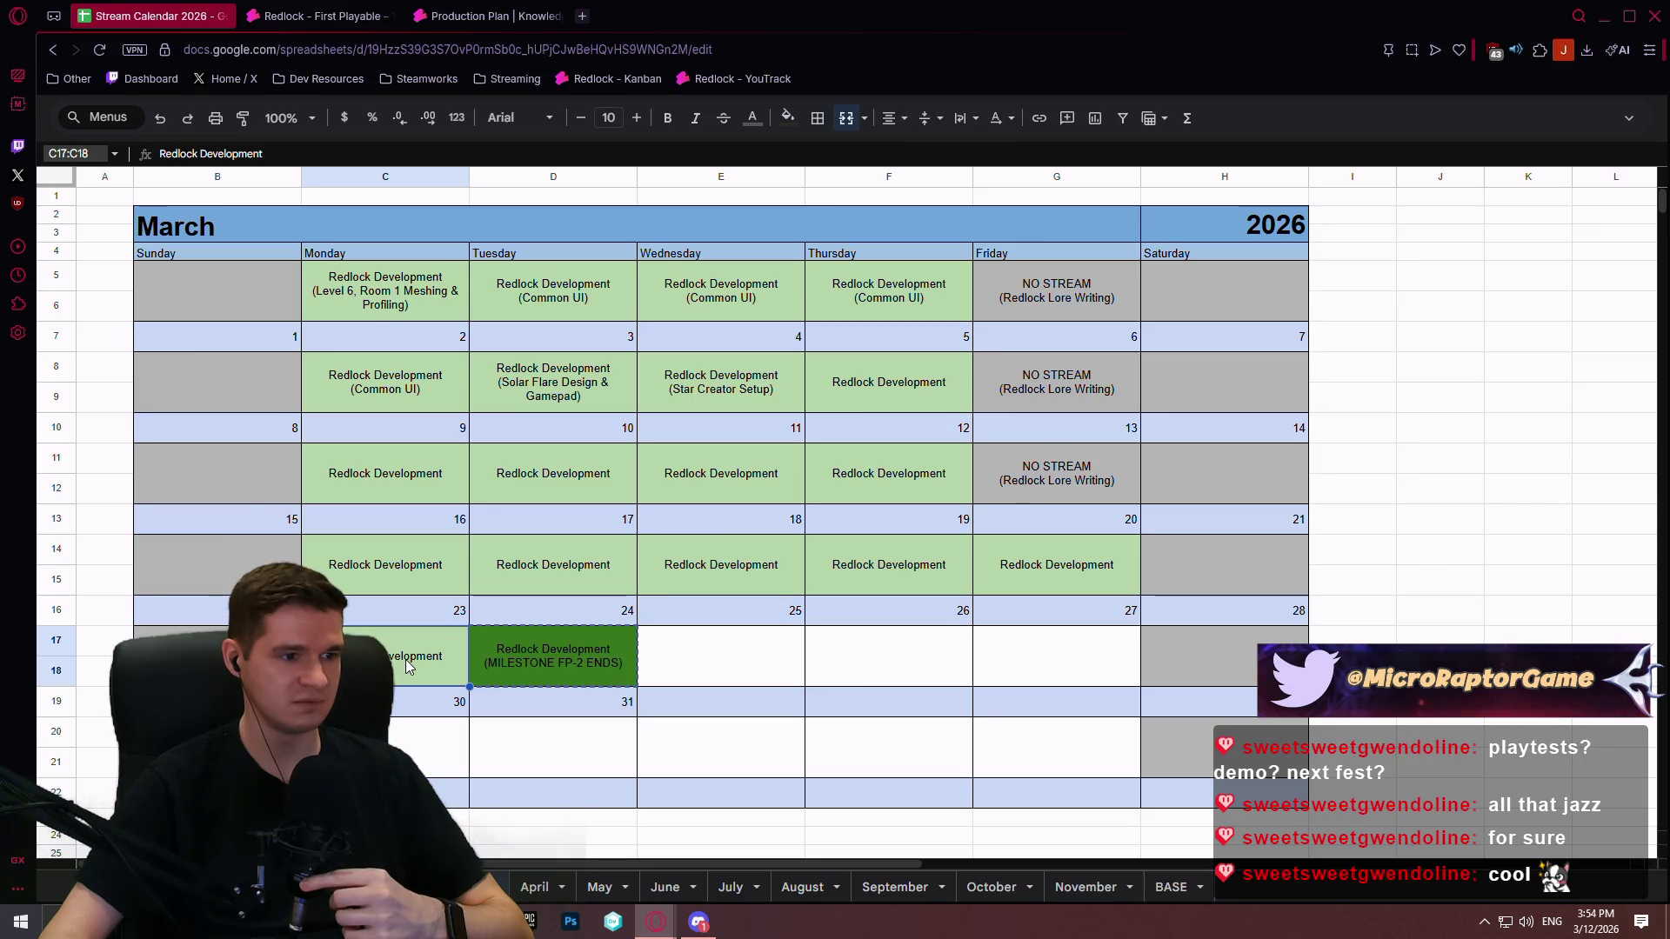
pyautogui.click(729, 581)
pyautogui.moveTo(406, 574)
pyautogui.mouseDown()
pyautogui.moveTo(1055, 622)
pyautogui.moveTo(1082, 671)
pyautogui.mouseUp()
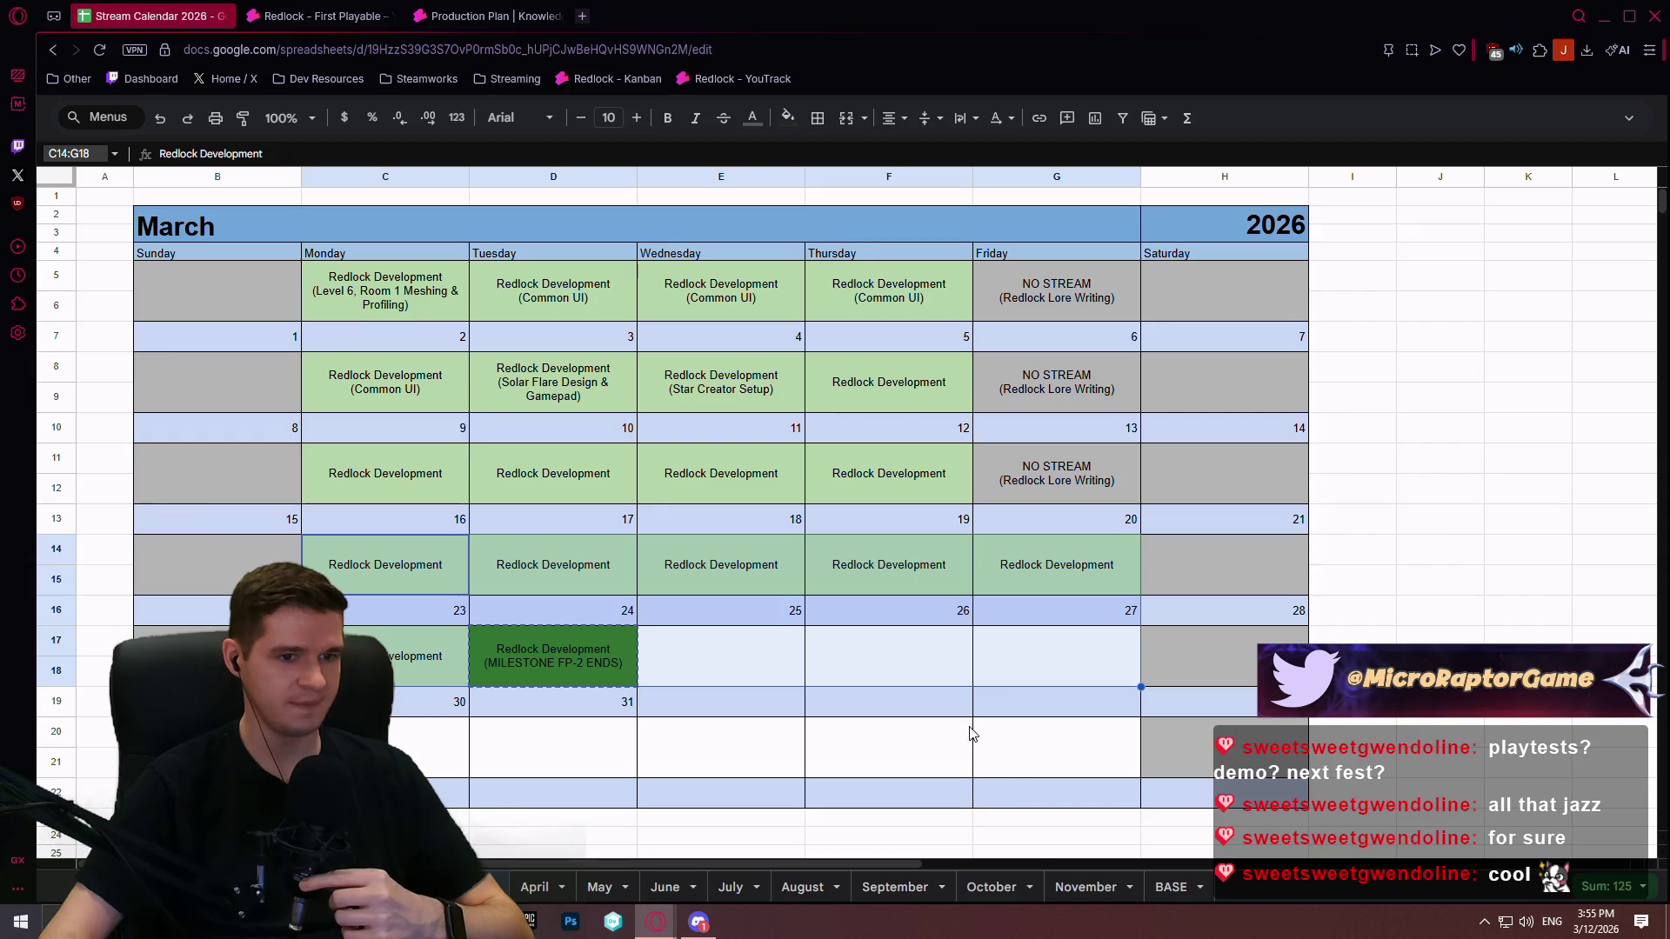
pyautogui.doubleClick(878, 395)
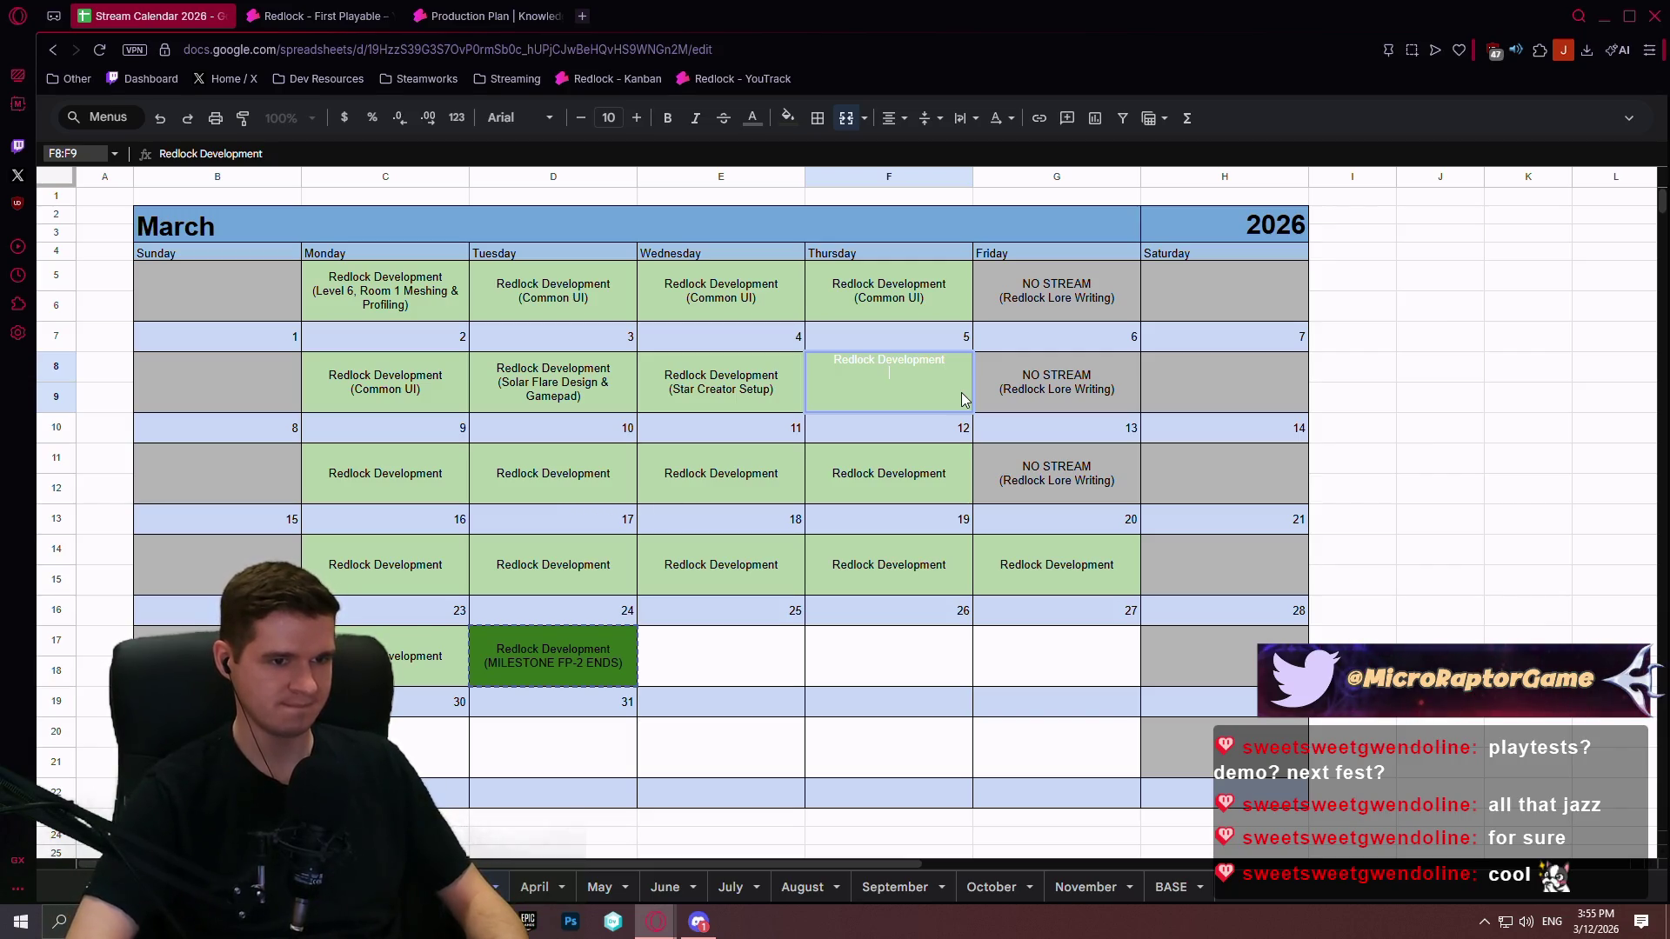
pyautogui.write('(')
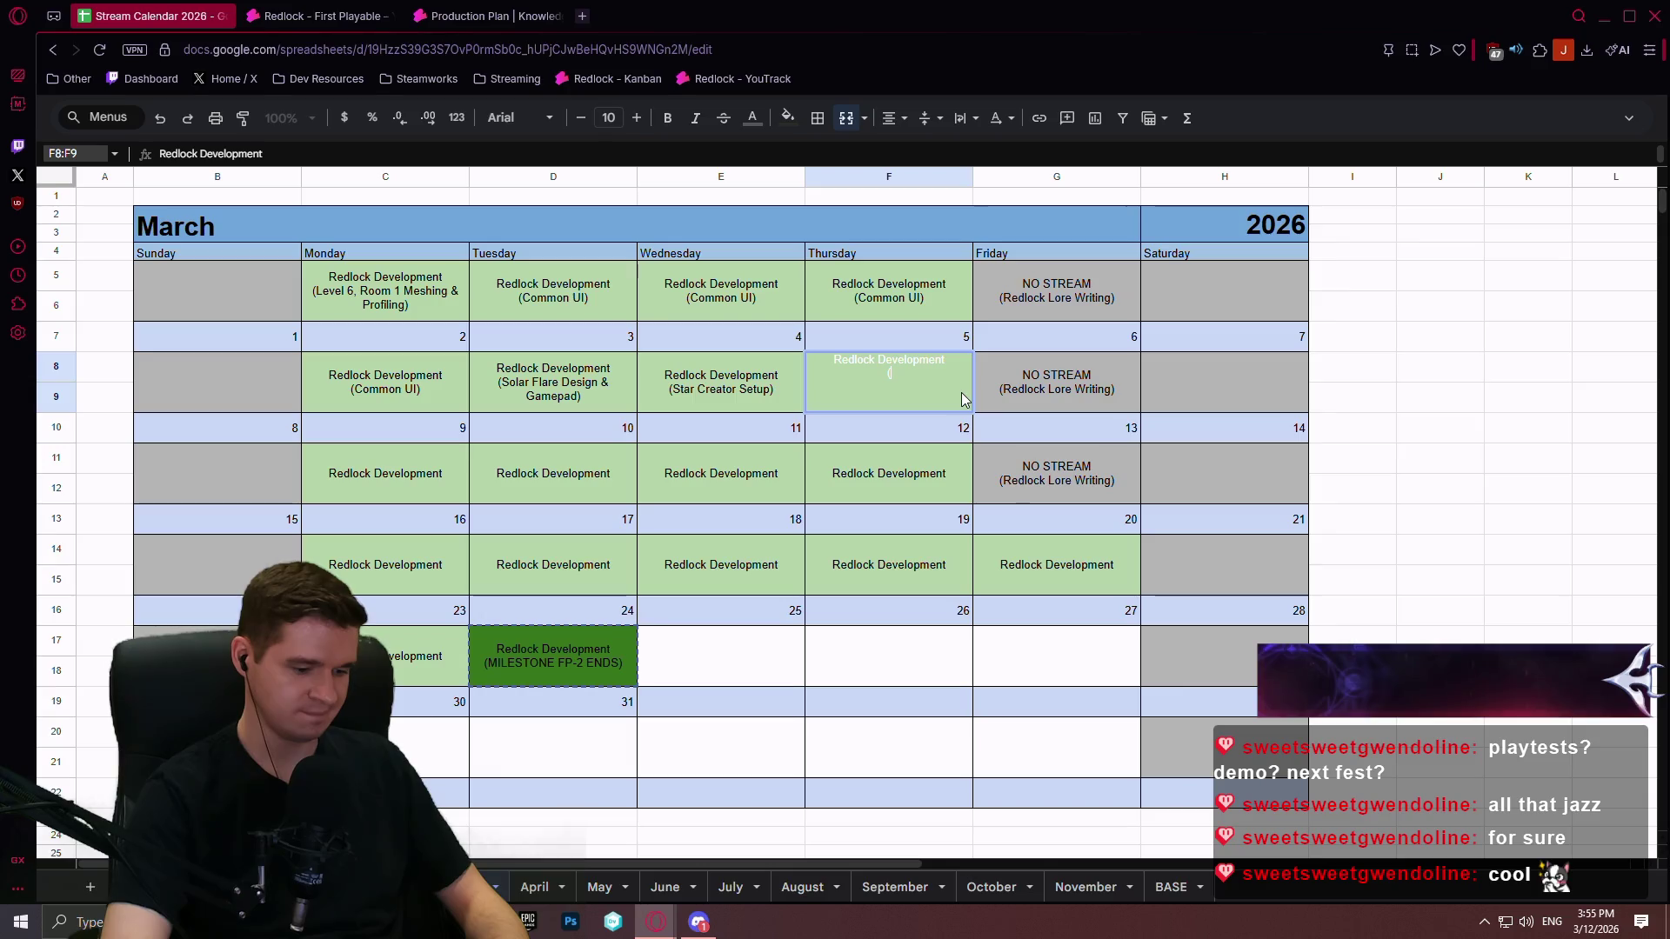
pyautogui.write('Interac')
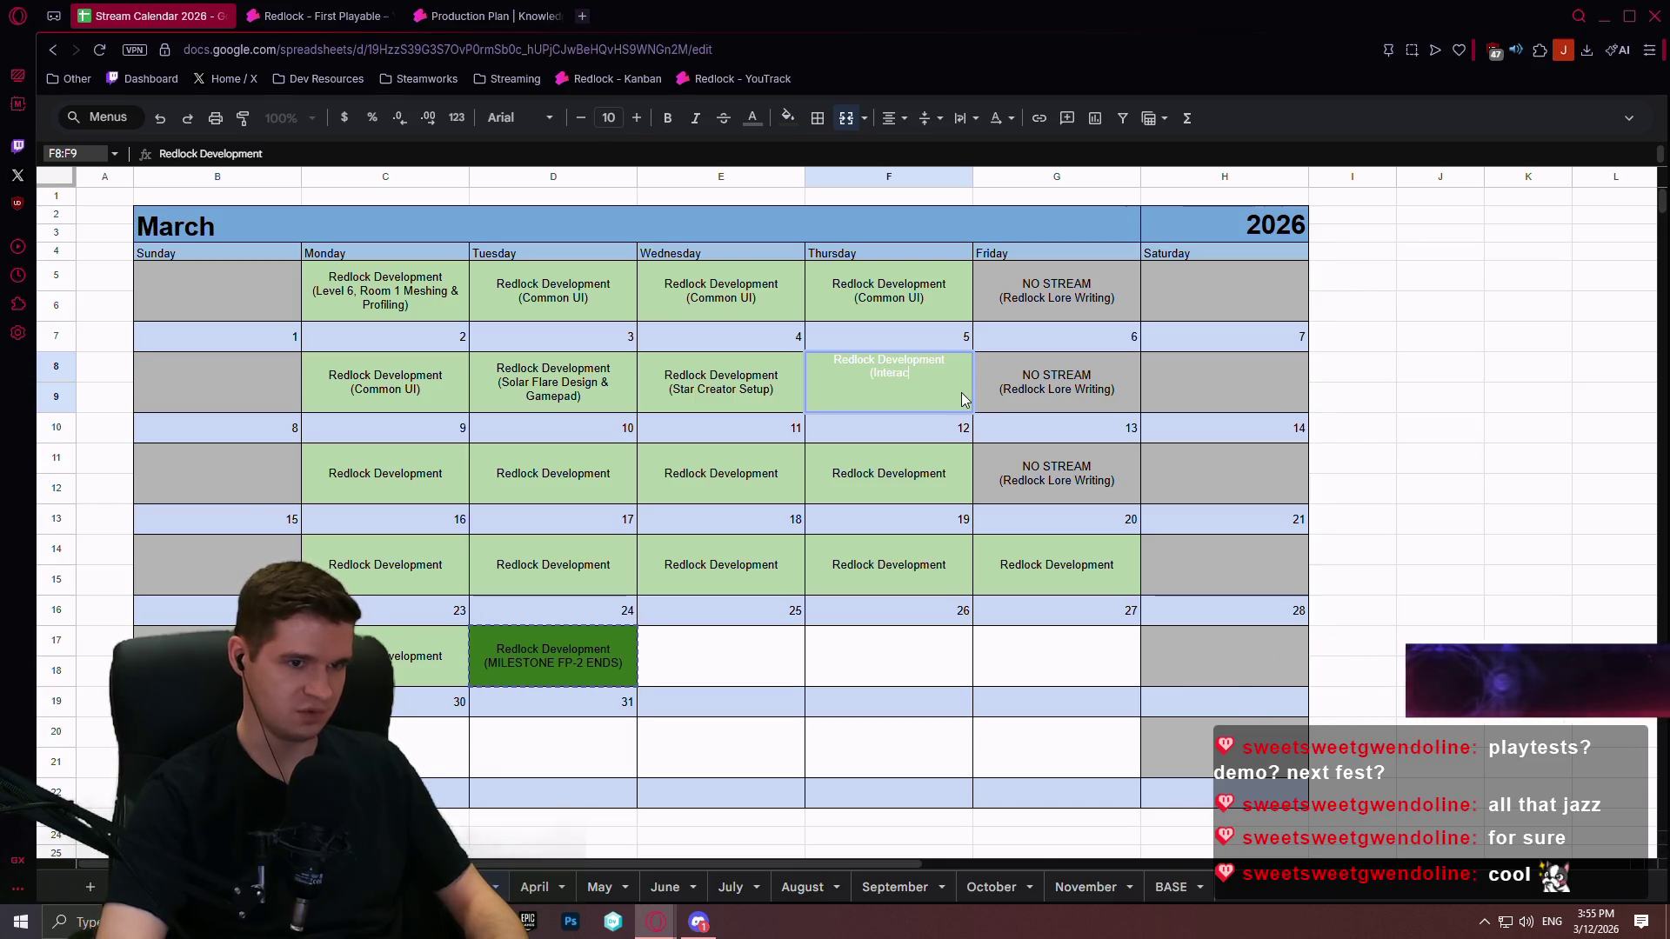
pyautogui.write('tion Refactor')
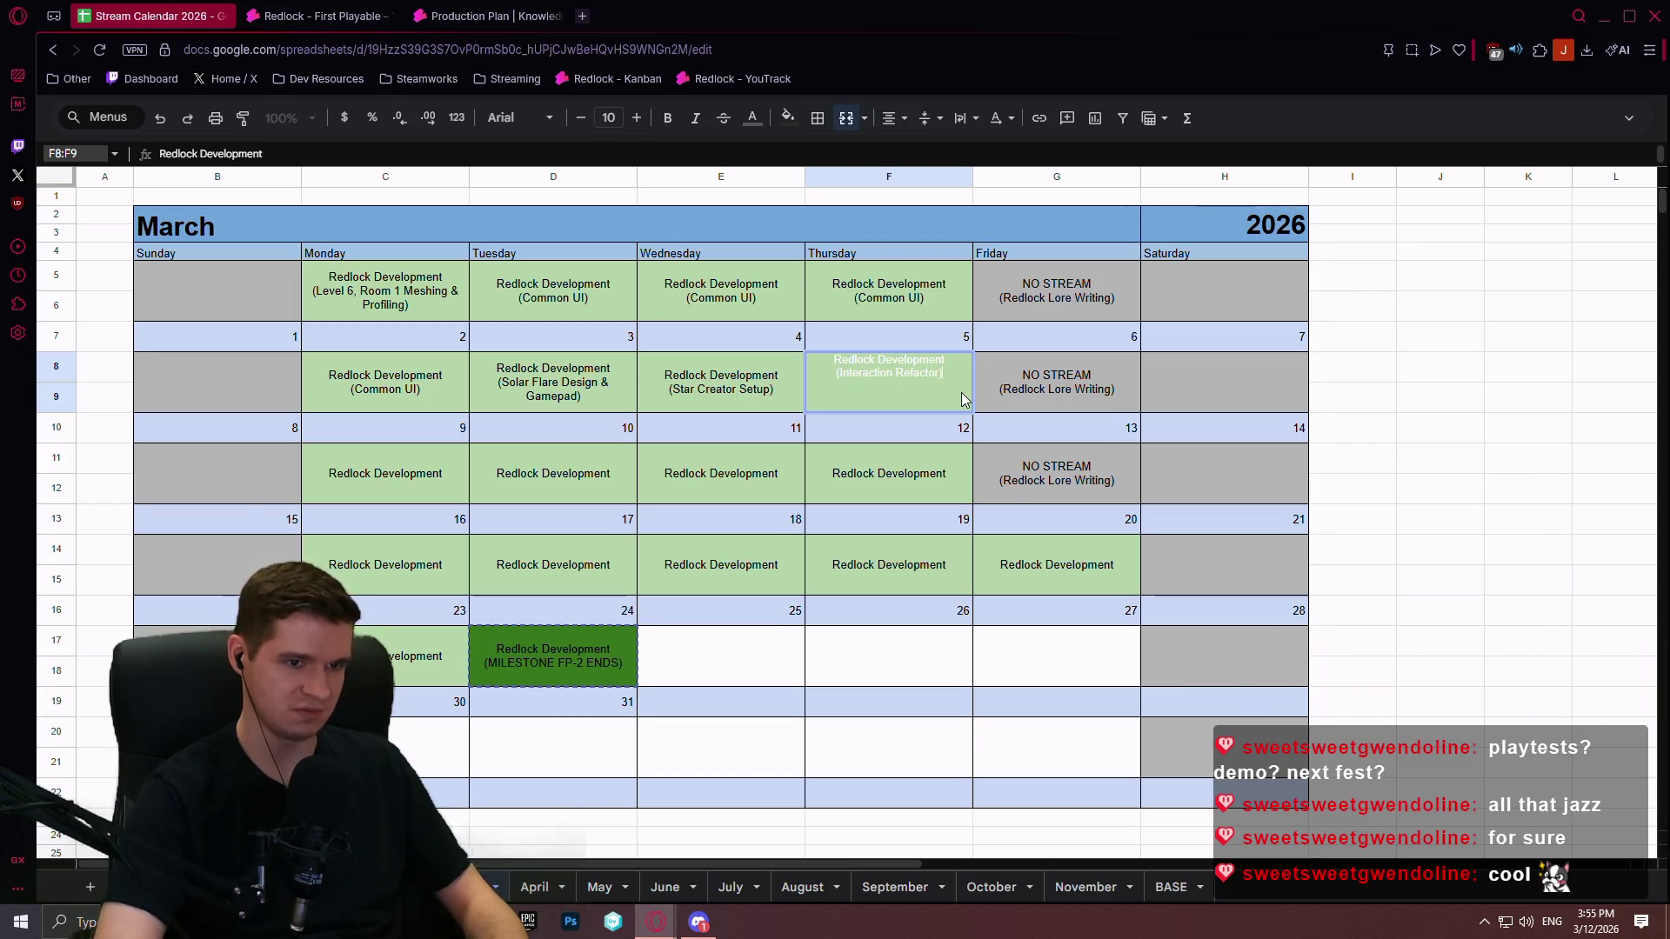
pyautogui.write(')')
pyautogui.click(927, 484)
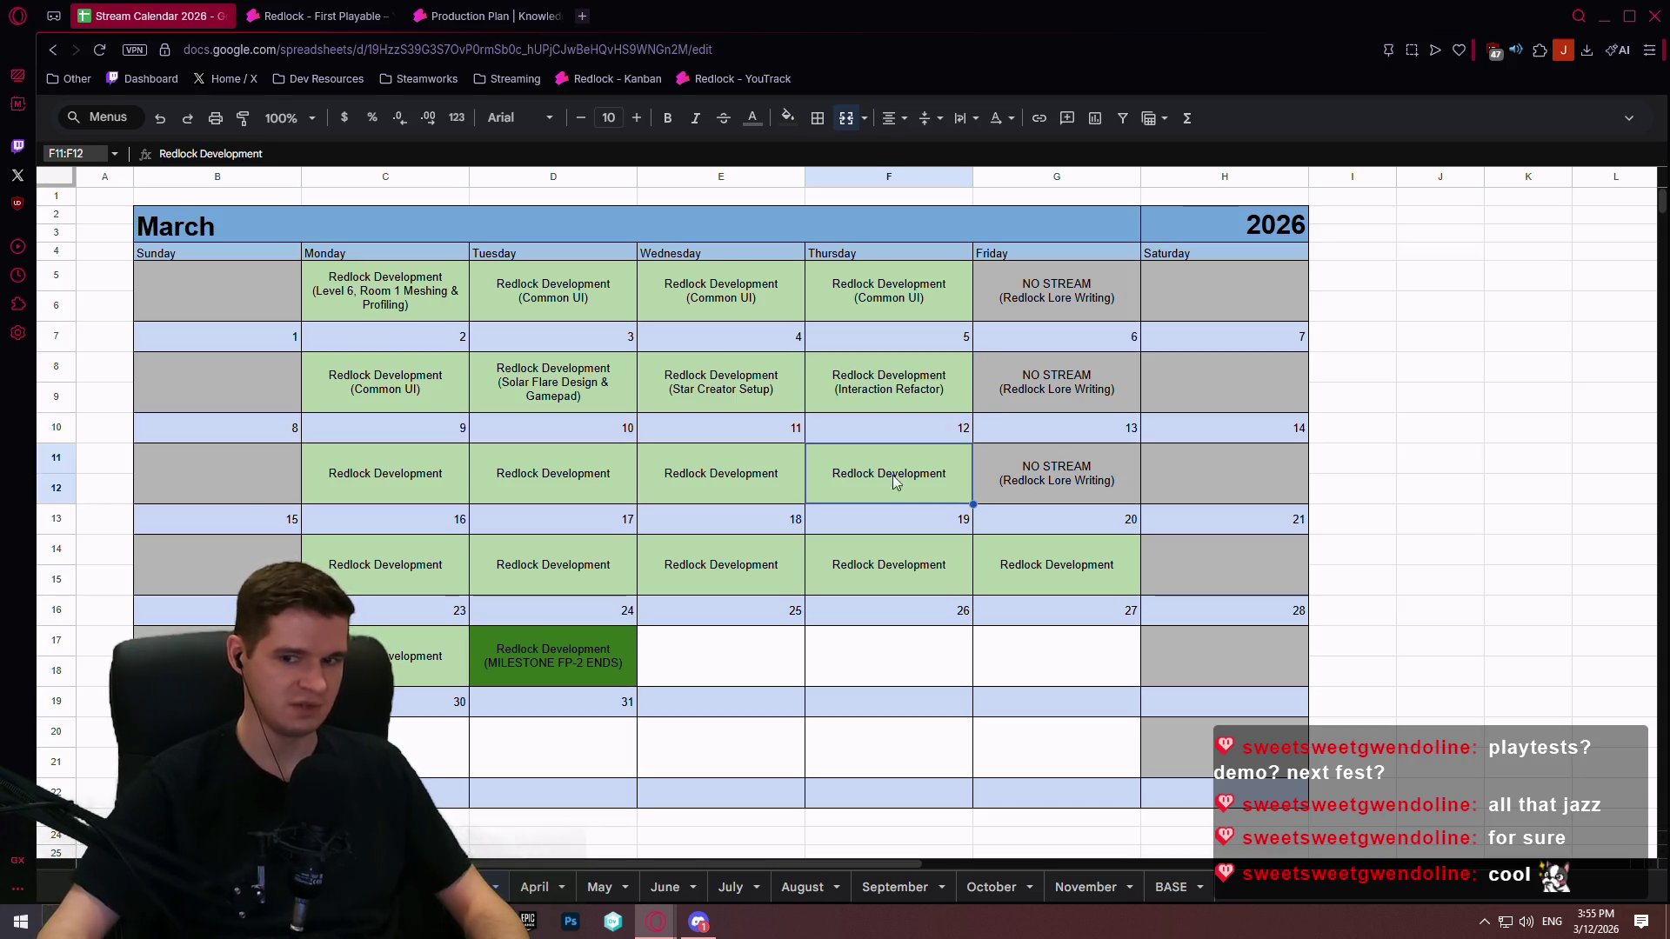
pyautogui.keyDown('shift'); pyautogui.click(407, 479); pyautogui.keyUp('shift')
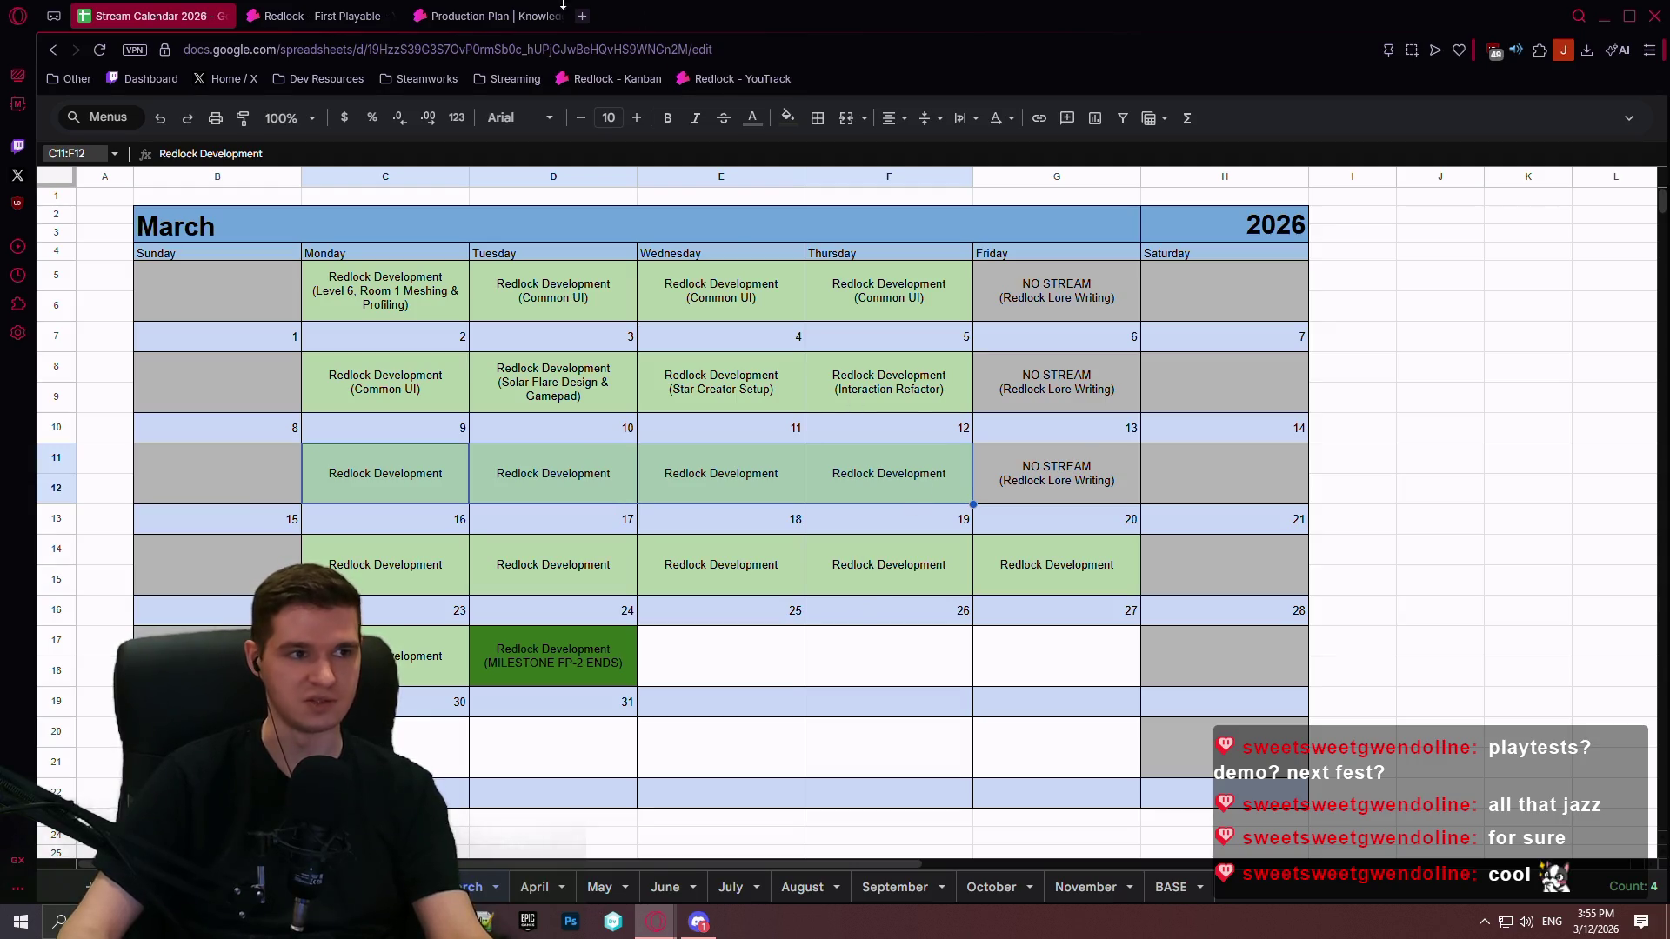
pyautogui.click(306, 16)
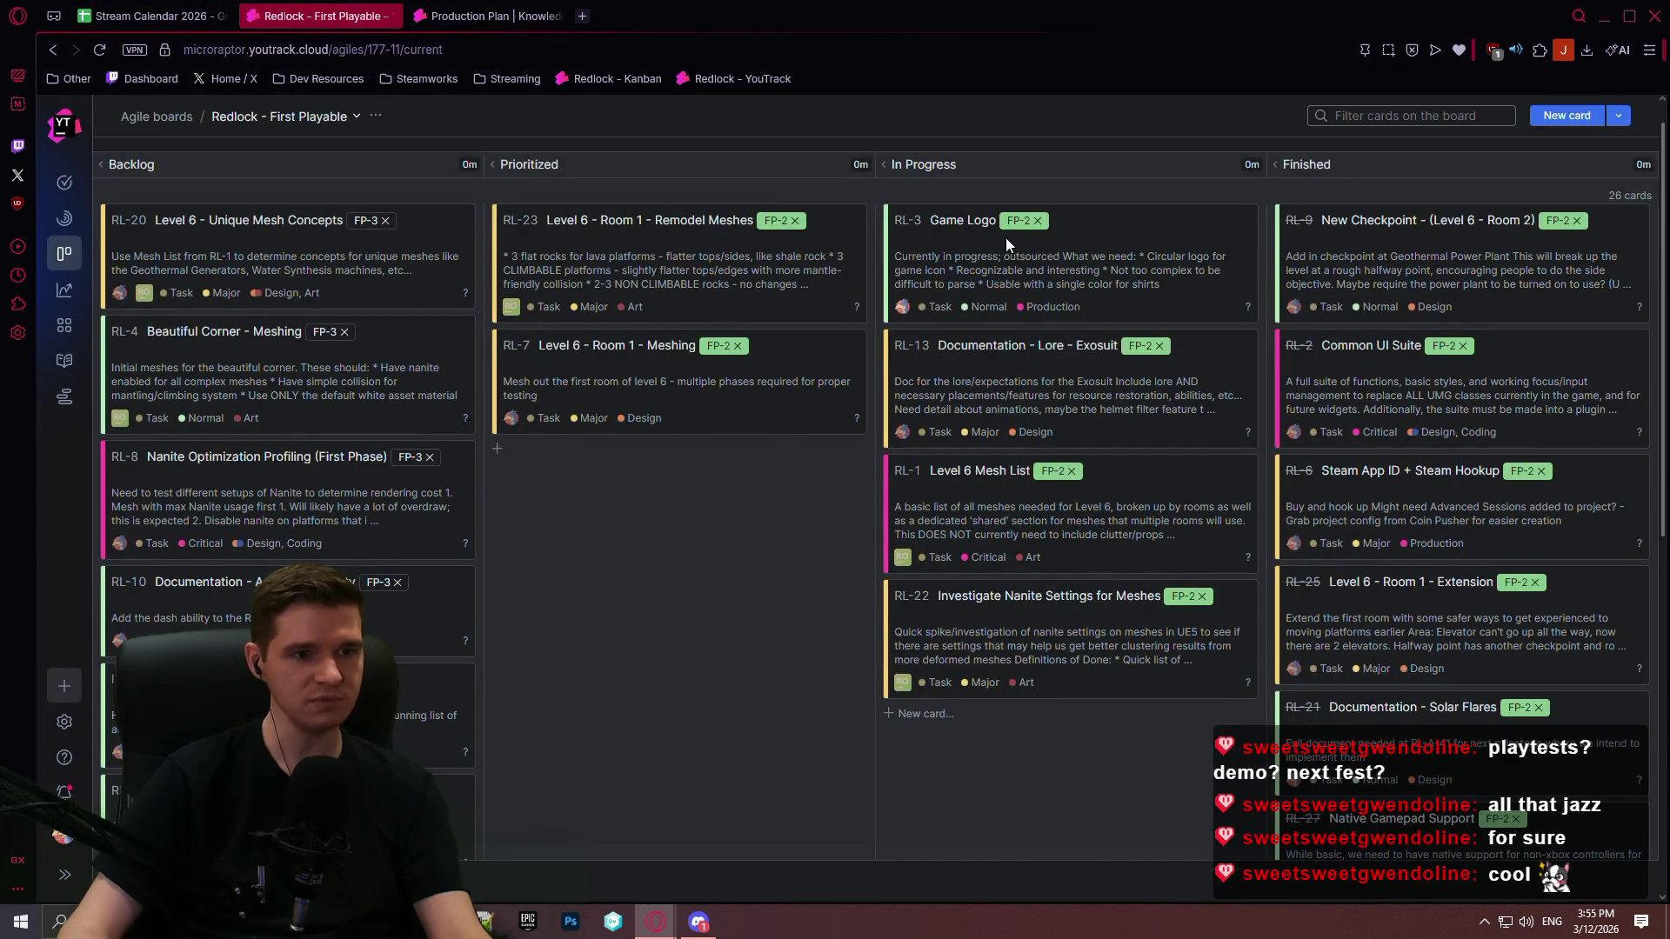
# Step: Scroll through the agile board cards, then scroll the Production Plan to the VS-1 table
pyautogui.scroll(-7, 573, 479)
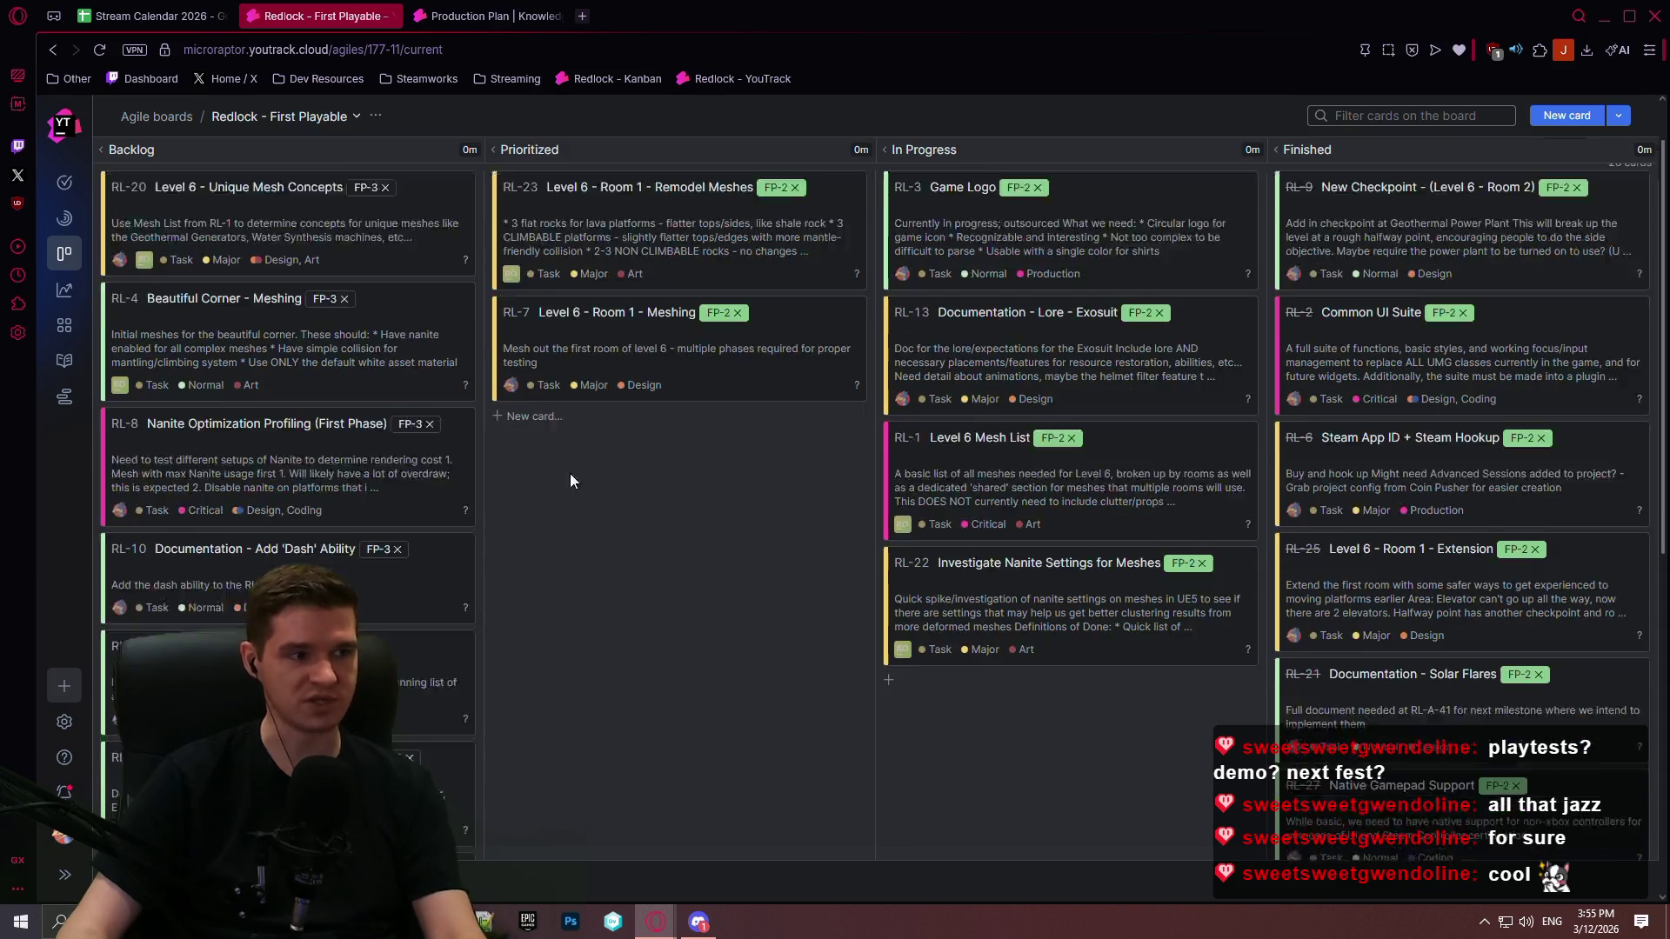
pyautogui.scroll(7, 621, 283)
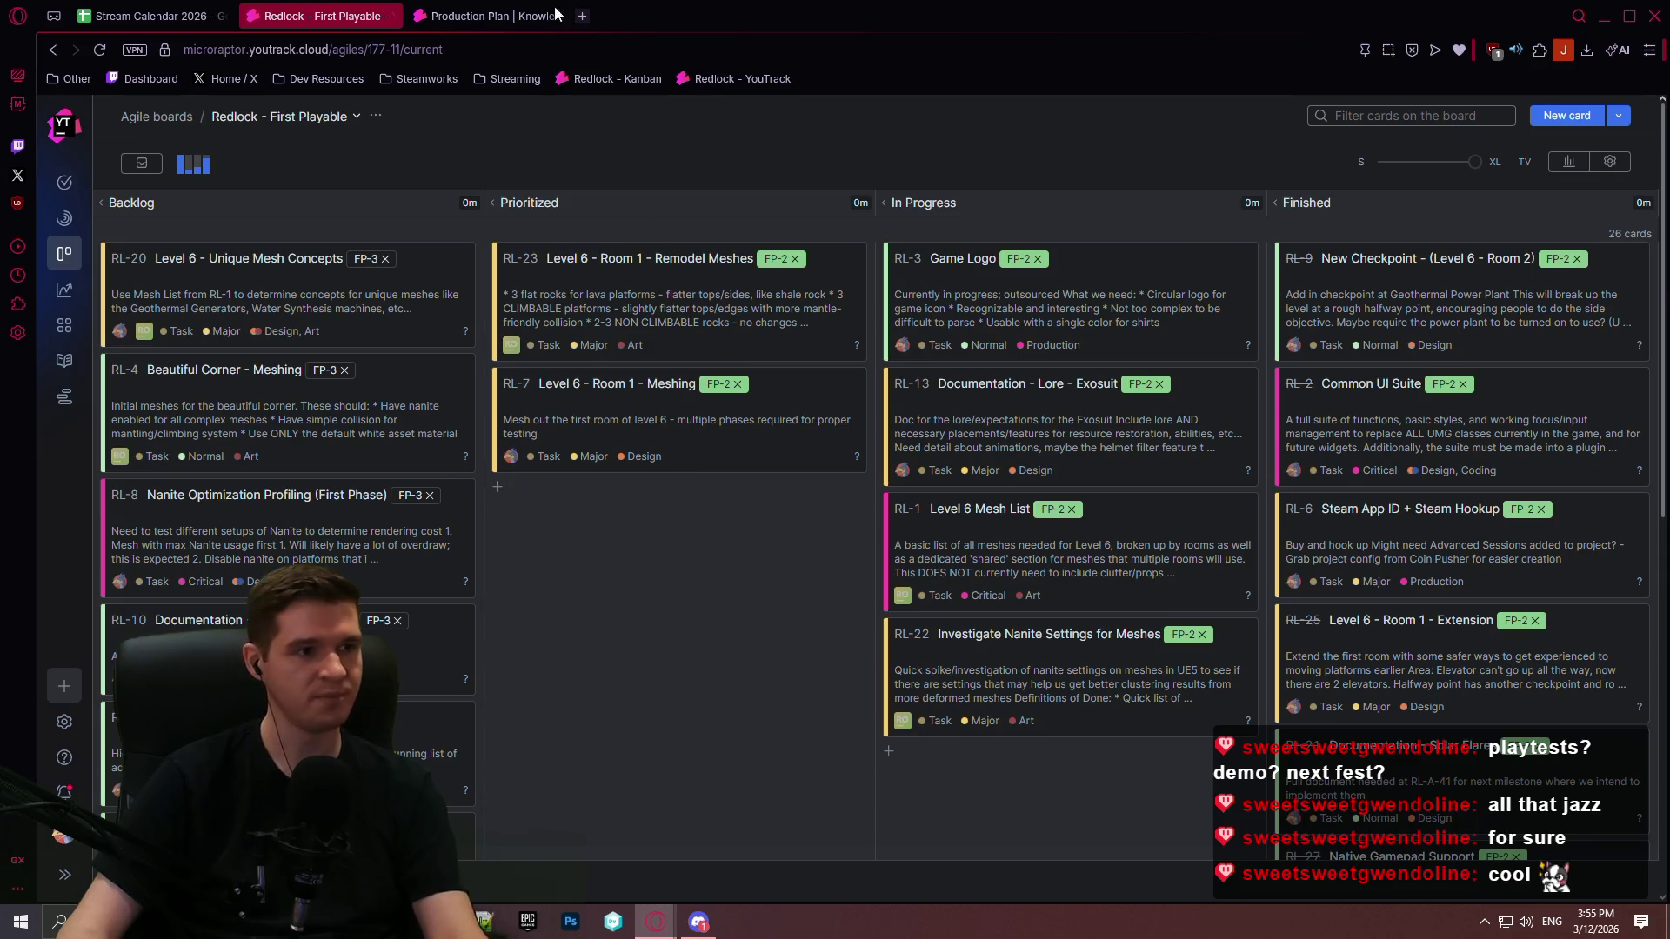
pyautogui.click(563, 7)
pyautogui.scroll(-6, 983, 484)
pyautogui.scroll(-2, 1531, 600)
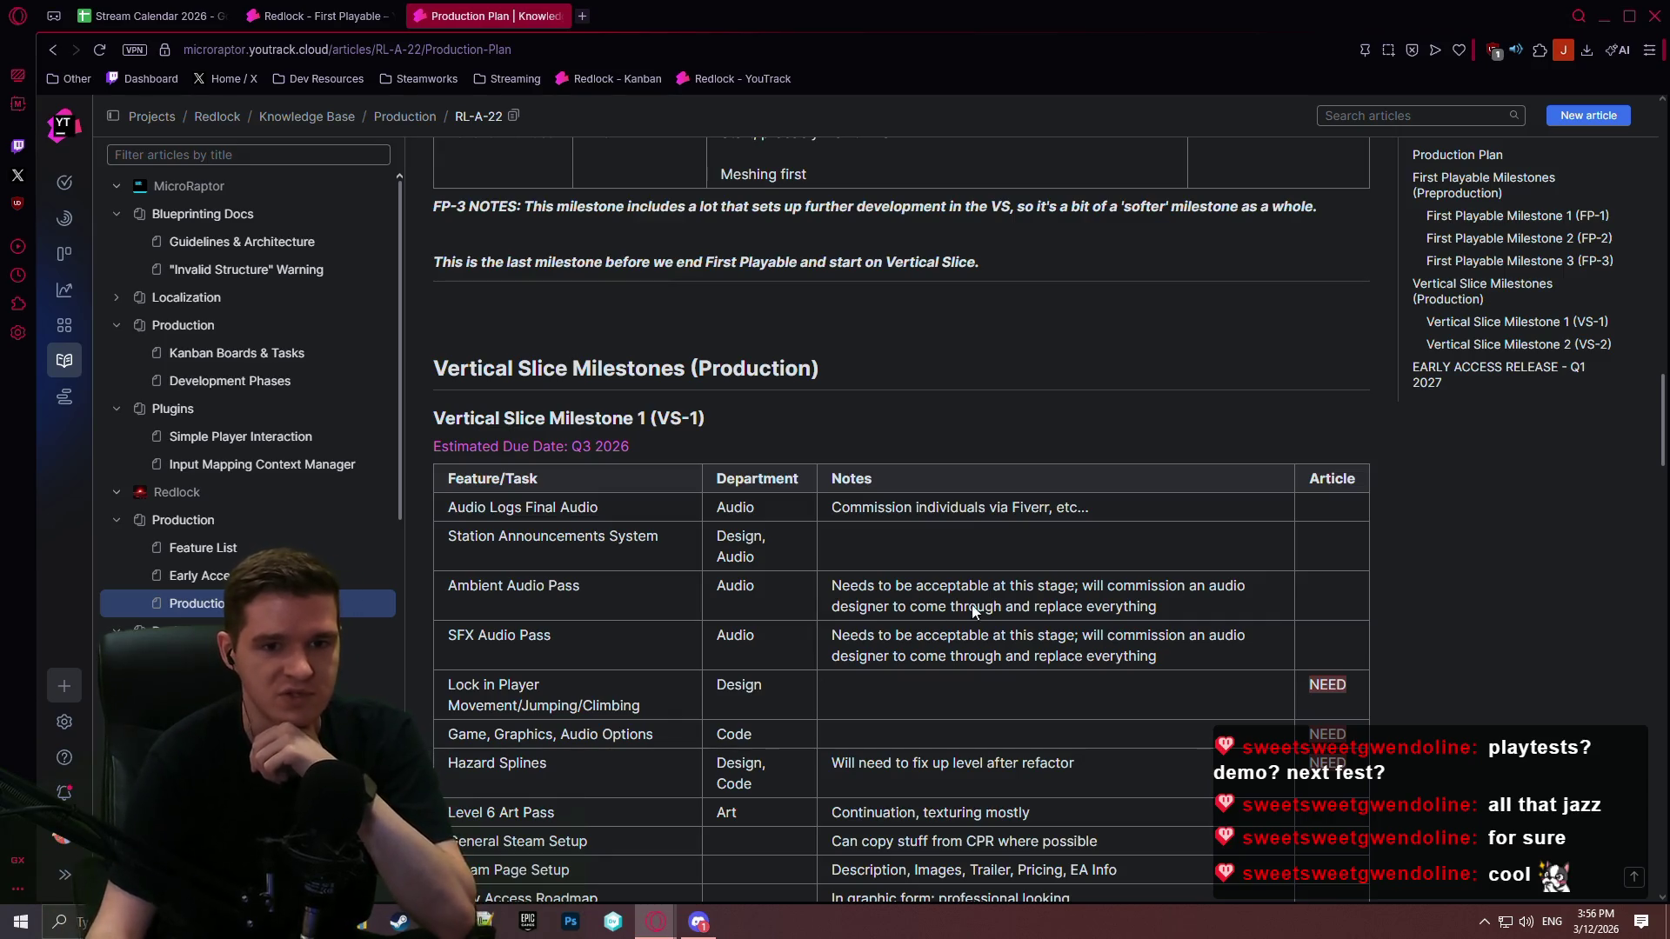
# Step: Open Restoration Stations, Endings, Player Resources, Hazards and Exosuit Upgrades, ending on Solar Flares & CMEs
pyautogui.scroll(1, 1660, 367)
pyautogui.moveTo(1660, 367)
pyautogui.mouseDown()
pyautogui.moveTo(1652, 213)
pyautogui.moveTo(1609, 619)
pyautogui.moveTo(1631, 373)
pyautogui.moveTo(1625, 200)
pyautogui.mouseUp()
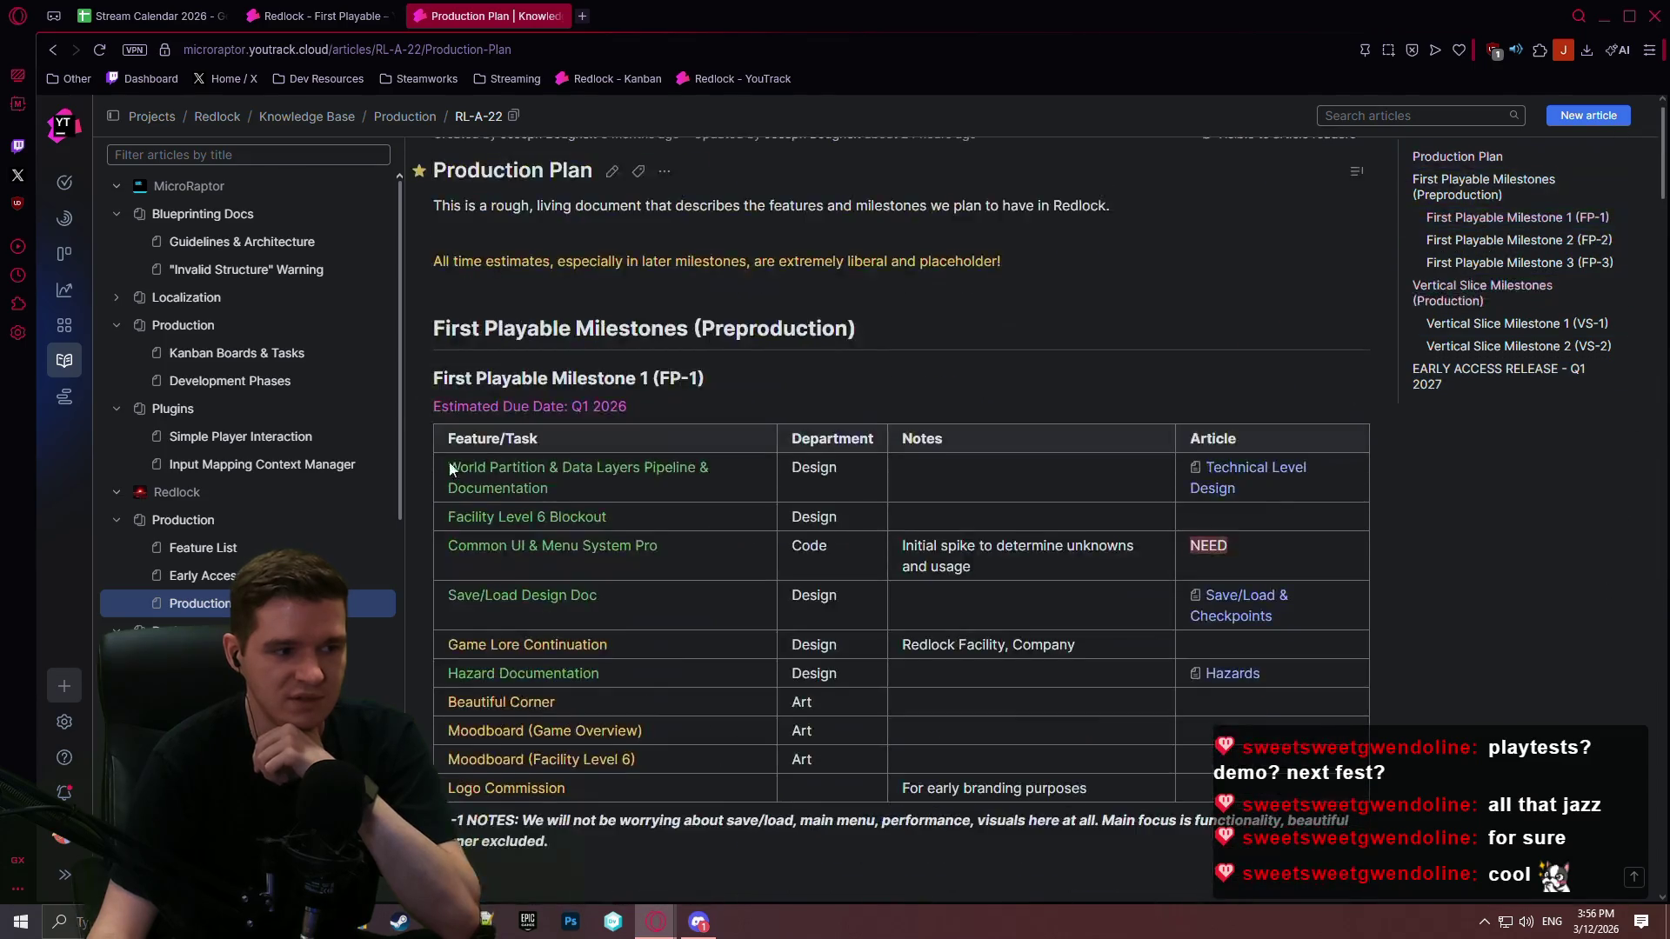
pyautogui.scroll(-3, 461, 457)
pyautogui.scroll(-10, 249, 365)
pyautogui.scroll(-1, 309, 468)
pyautogui.click(261, 405)
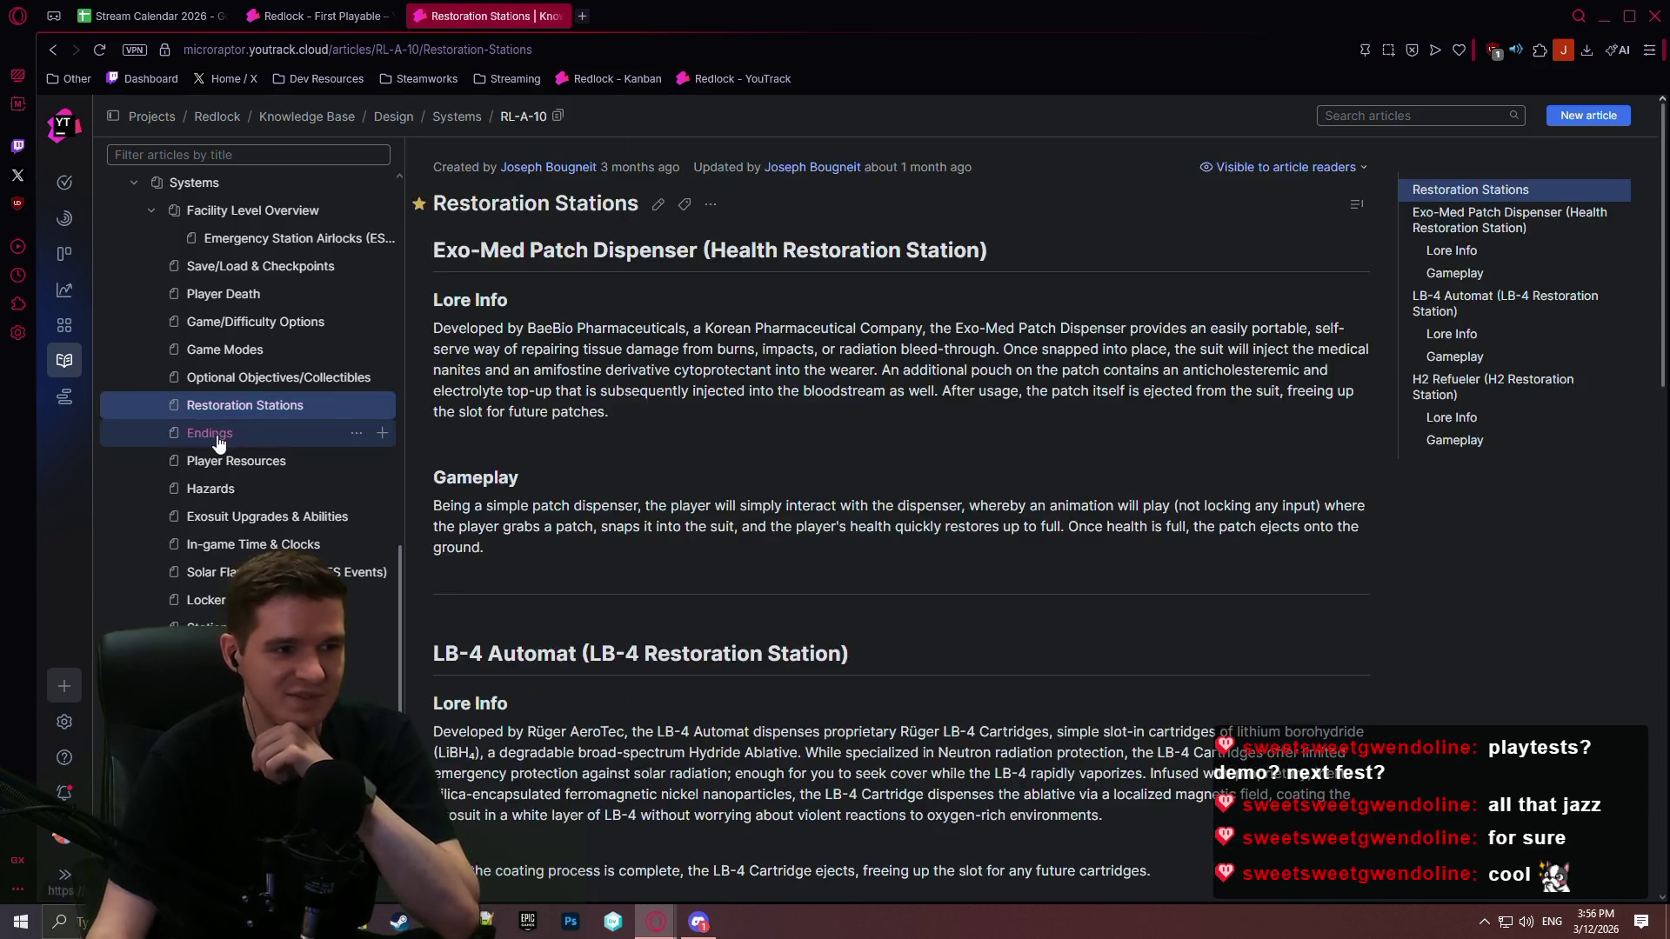
pyautogui.click(218, 435)
pyautogui.click(222, 462)
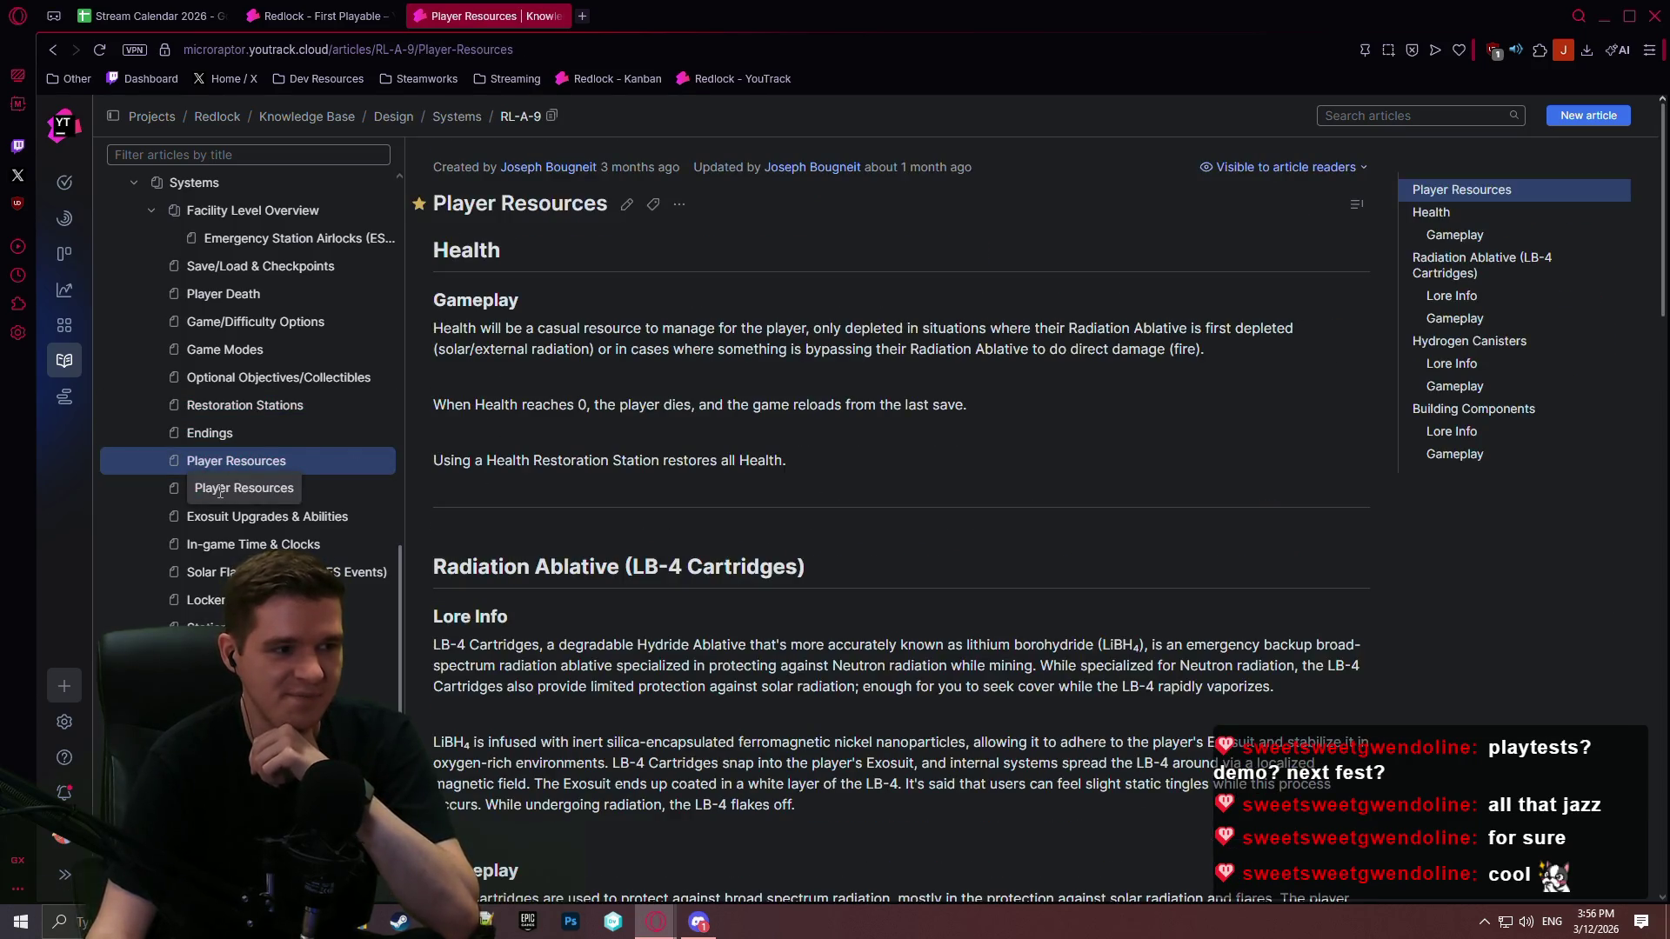
pyautogui.click(220, 489)
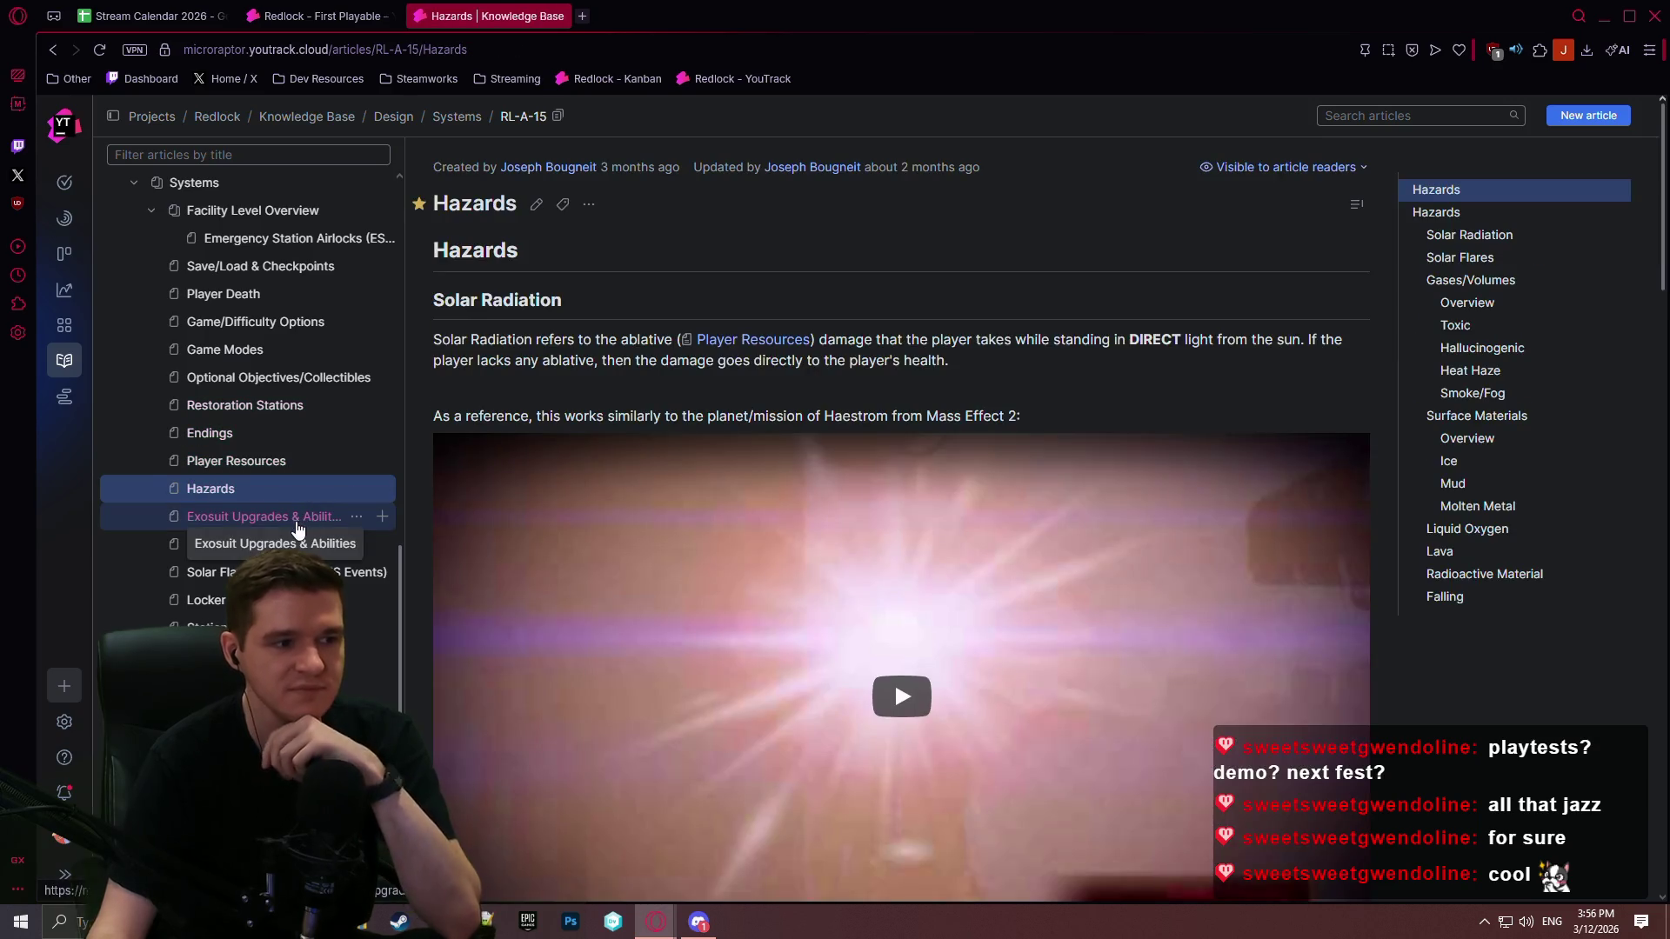
pyautogui.click(298, 518)
pyautogui.click(213, 573)
pyautogui.scroll(-10, 818, 496)
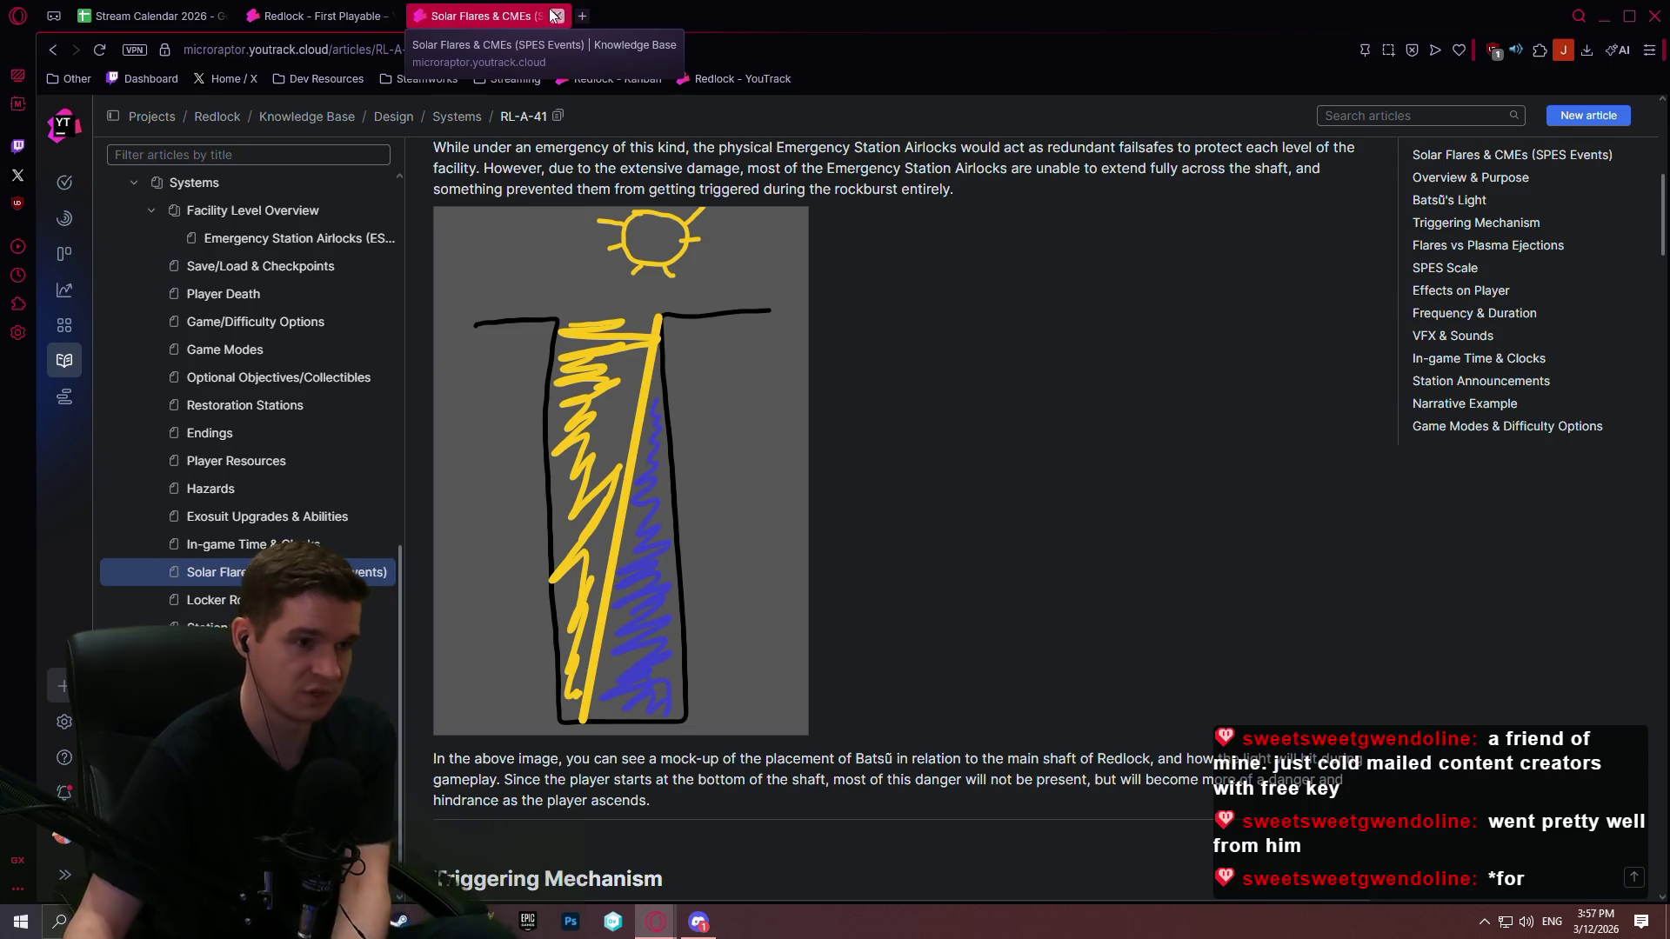
pyautogui.click(582, 15)
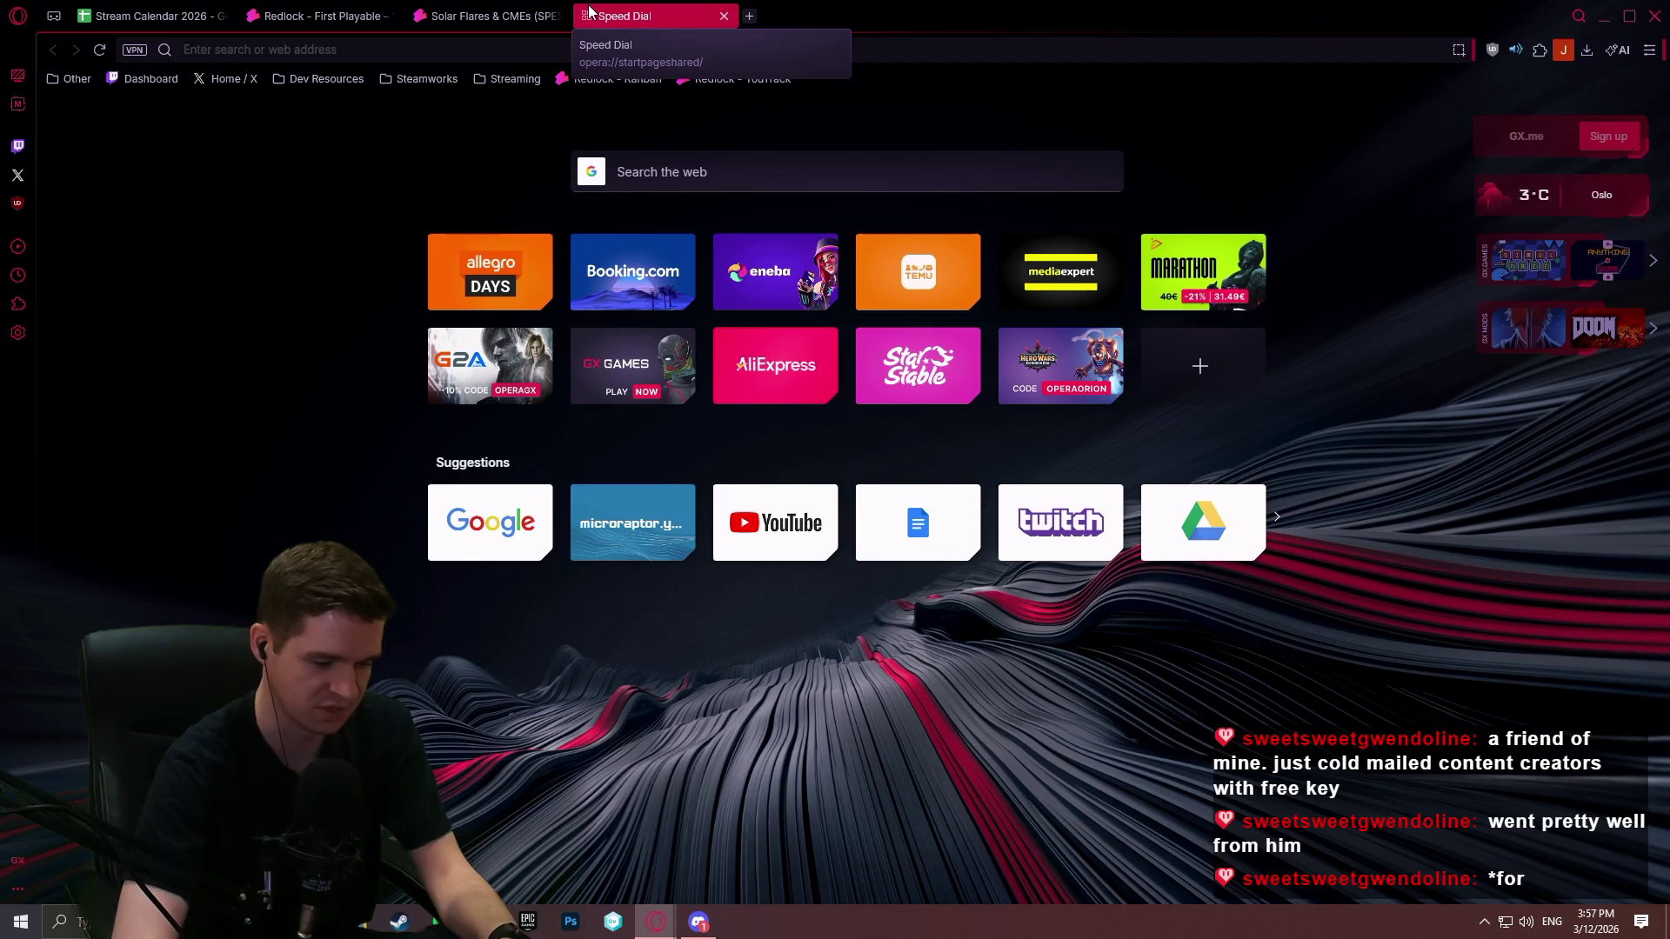
# Step: Search 'songs of silence kickstarter' and scroll down the Songs of Silence campaign page
pyautogui.write('songs of silence')
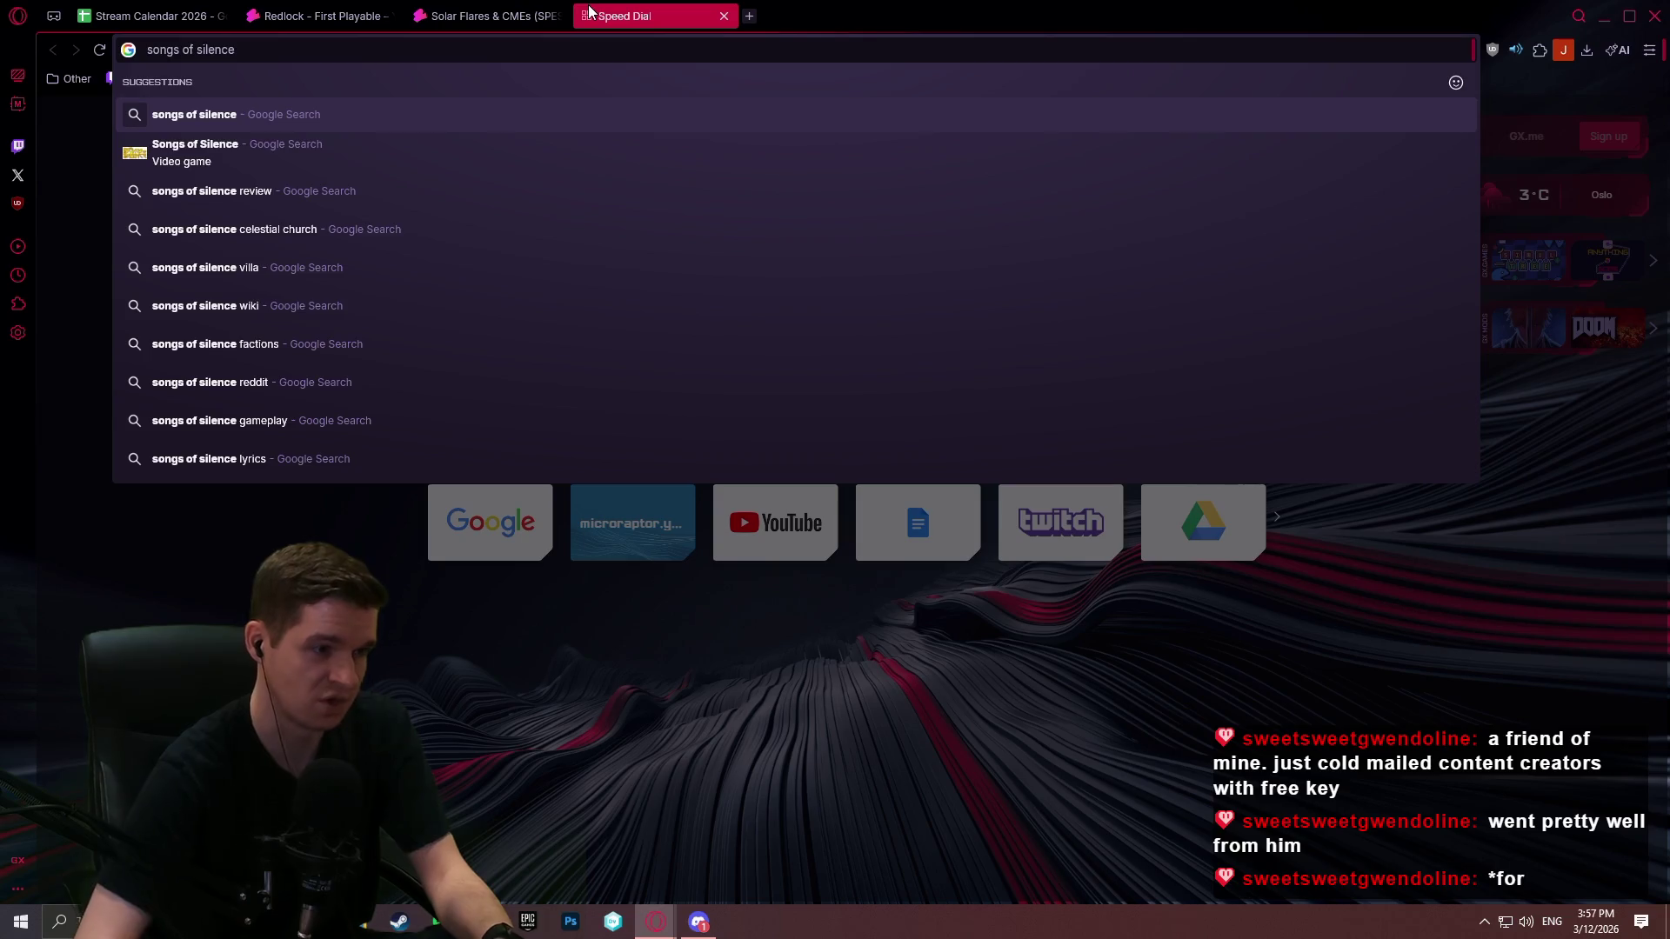
pyautogui.write(' kickstarter')
pyautogui.press('Return')
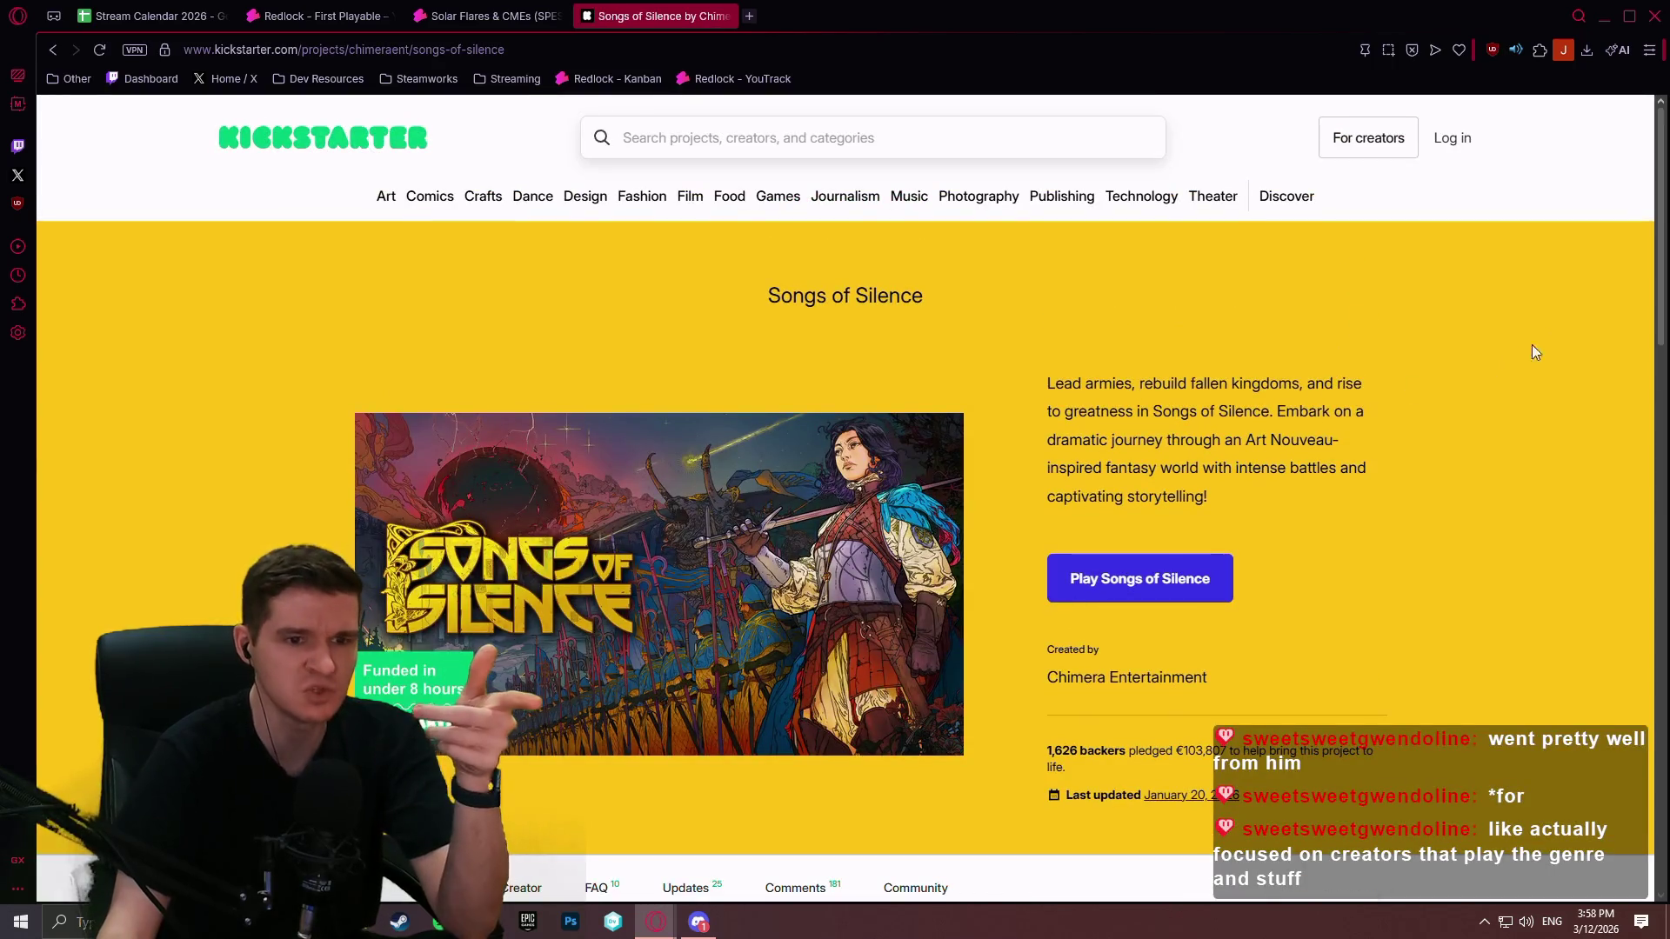
pyautogui.moveTo(1657, 118)
pyautogui.mouseDown()
pyautogui.moveTo(1664, 619)
pyautogui.moveTo(1628, 869)
pyautogui.moveTo(1556, 263)
pyautogui.moveTo(1566, 130)
pyautogui.moveTo(1562, 169)
pyautogui.moveTo(1583, 139)
pyautogui.moveTo(1603, 177)
pyautogui.mouseUp()
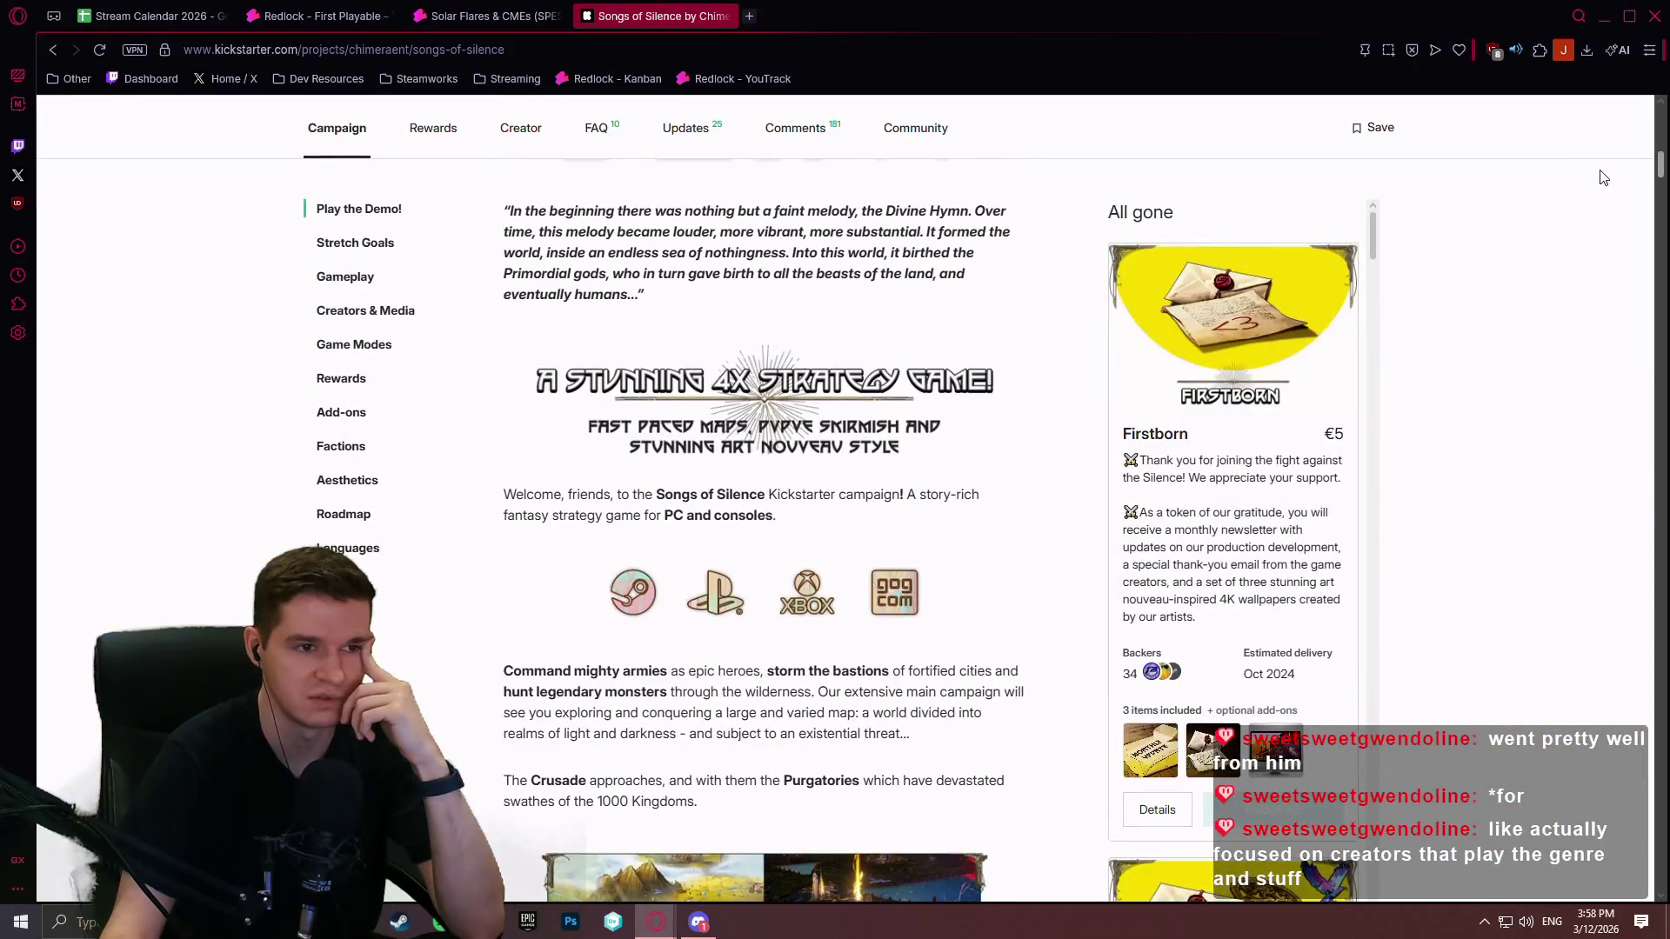